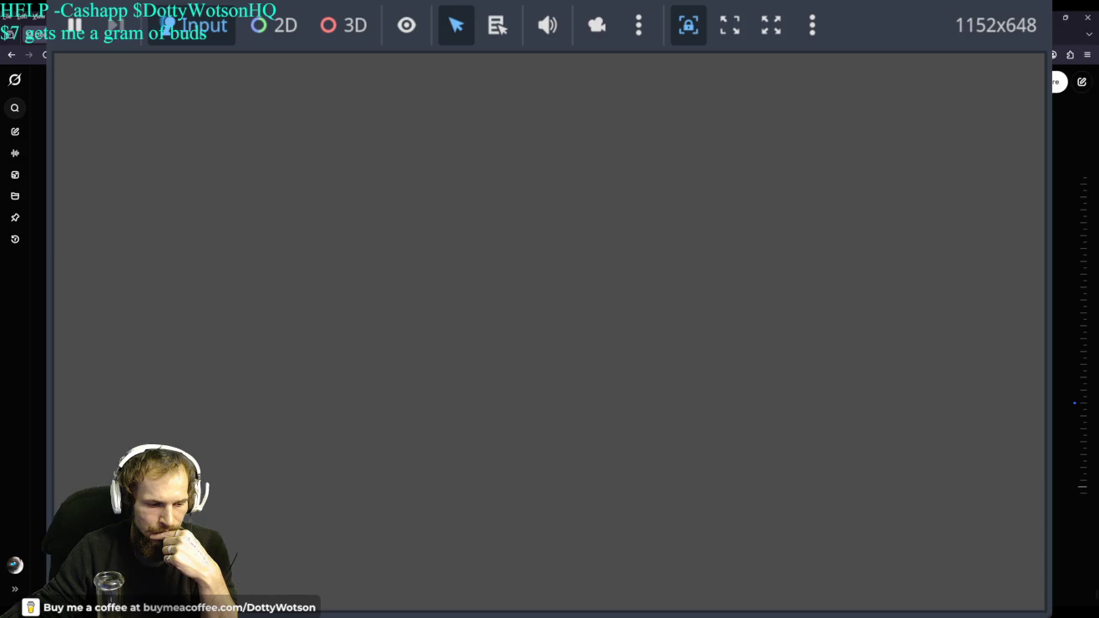
Switch from the running game to the Grok chat showing the movement-code fix
key("alt+Tab")
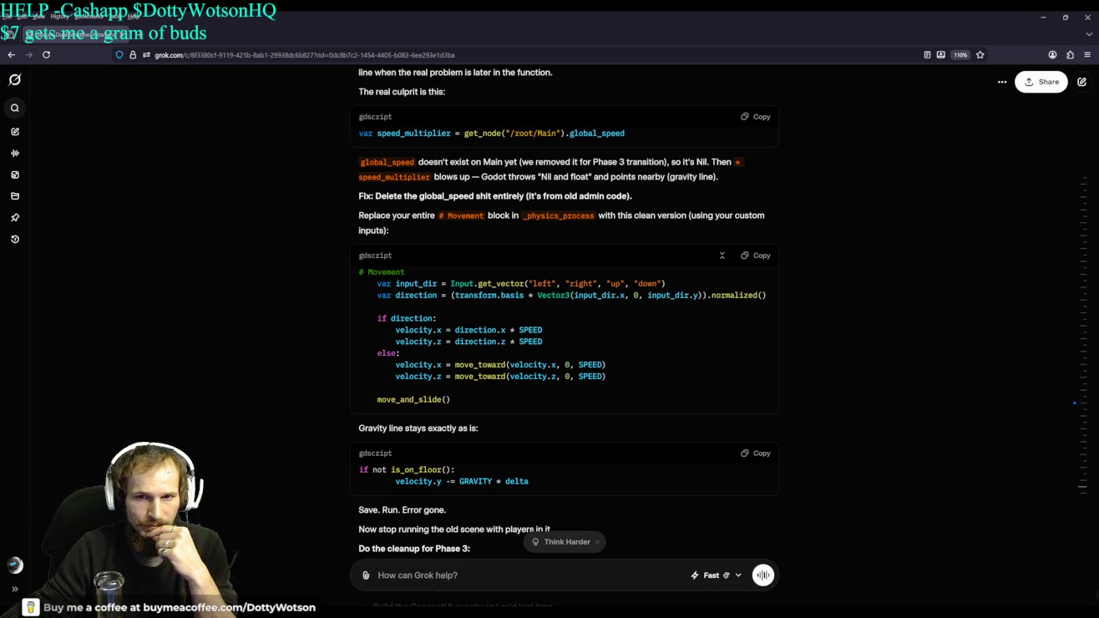
Rerun the game and bring its grey viewport back in front of the Grok chat
key("F5")
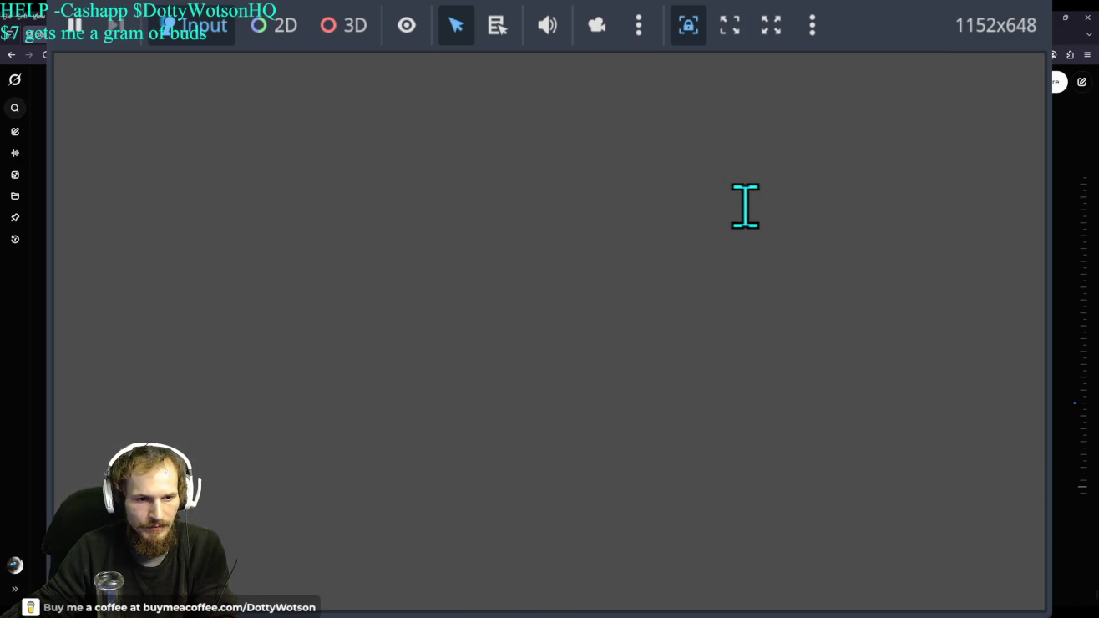
key("alt+Tab")
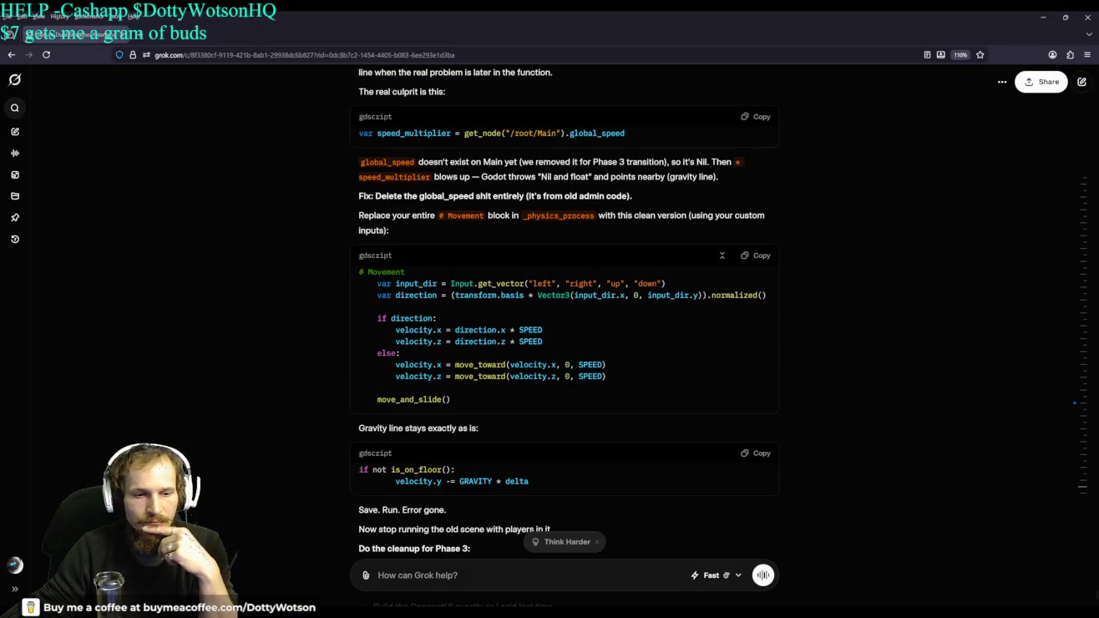
key("alt+Tab")
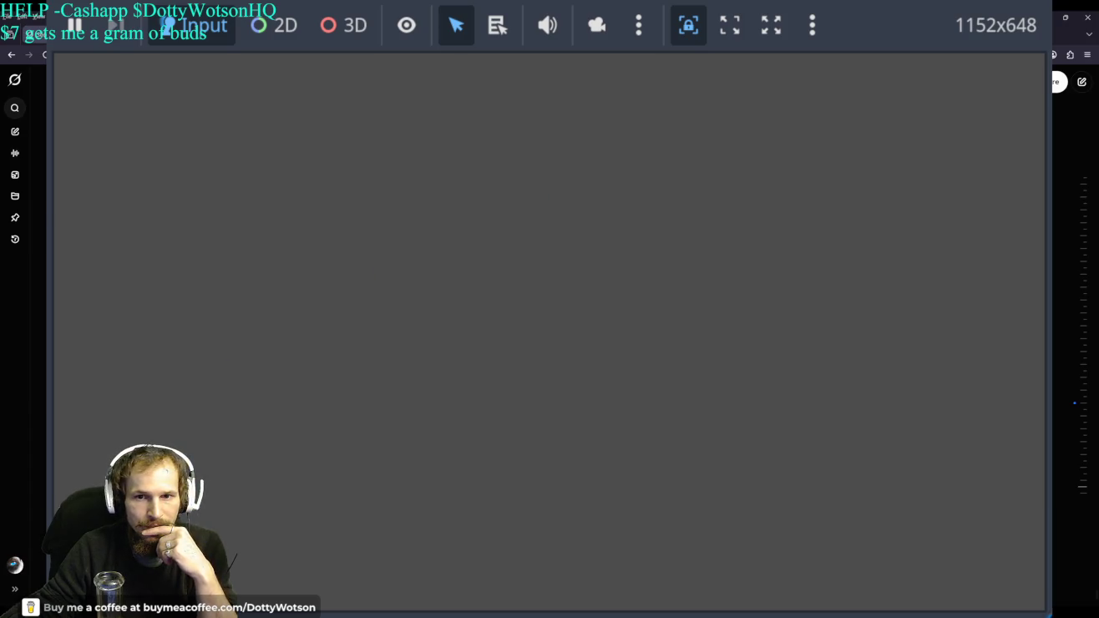
key("alt+Tab")
key("alt+Tab")
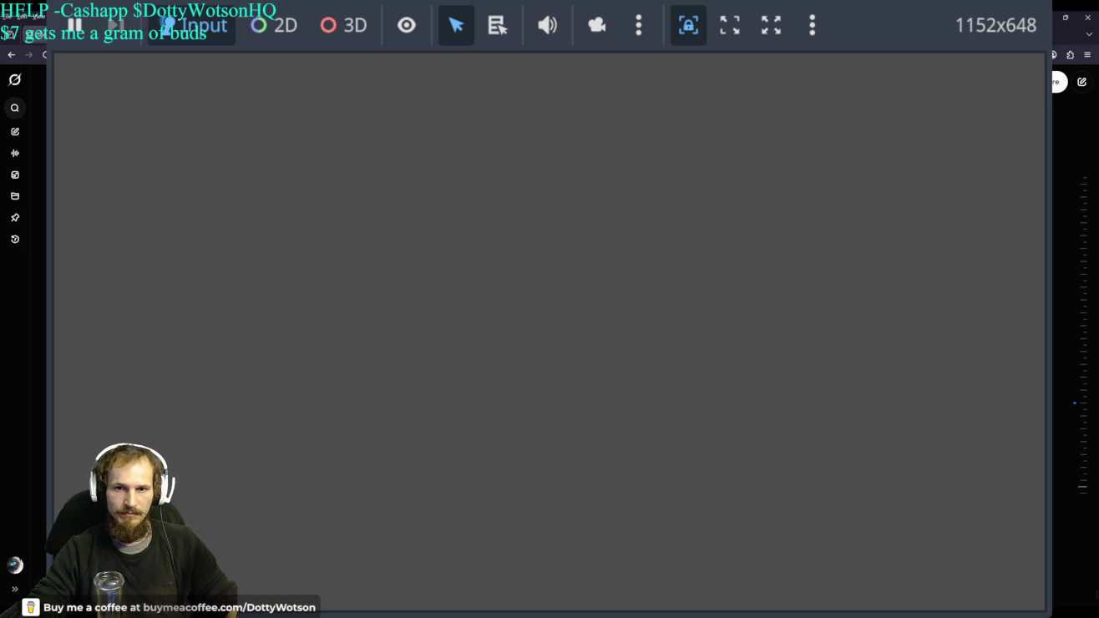
key("alt+Tab")
key("alt+Tab")
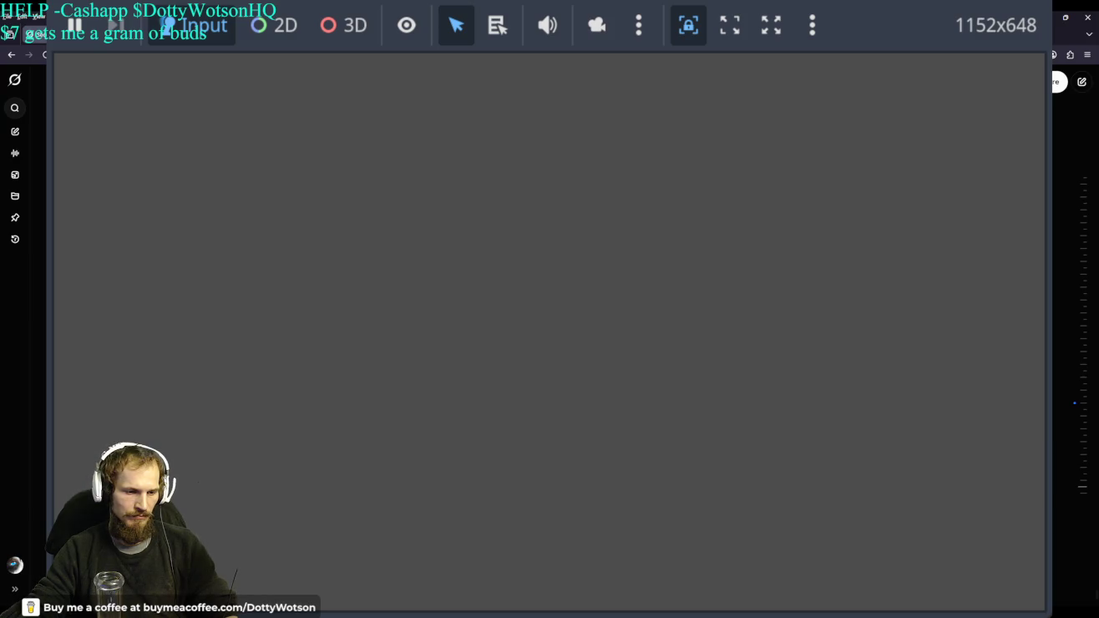
Switch from the game window to Grok's explanation of the global_speed error fix
key("alt+Tab")
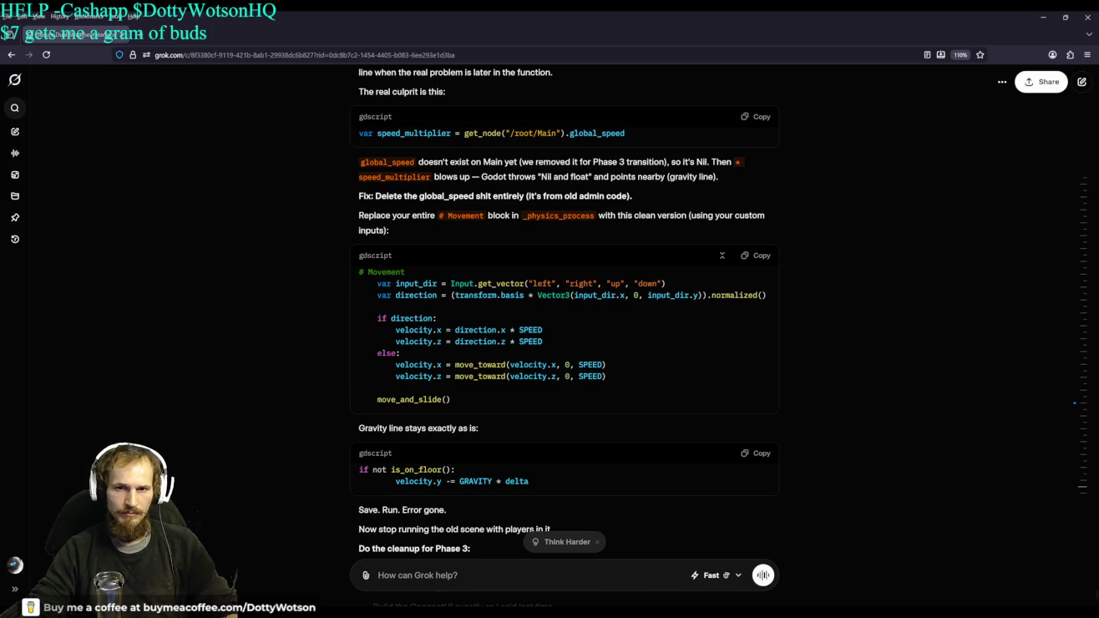
Rerun the game so its window comes back in front of the Grok chat
key("F5")
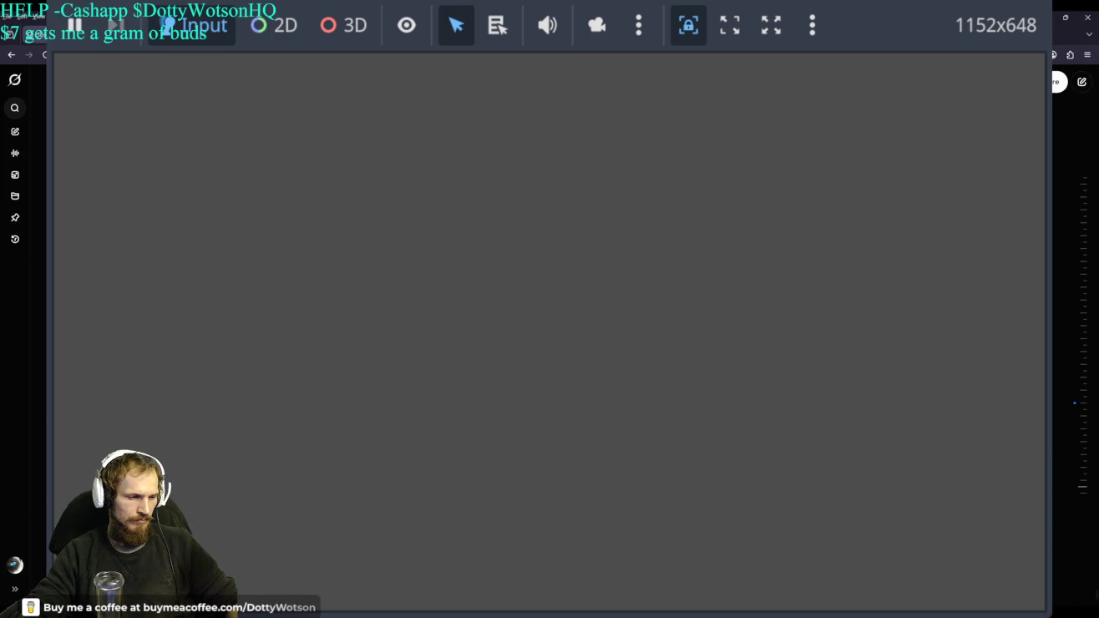
key("alt+Tab")
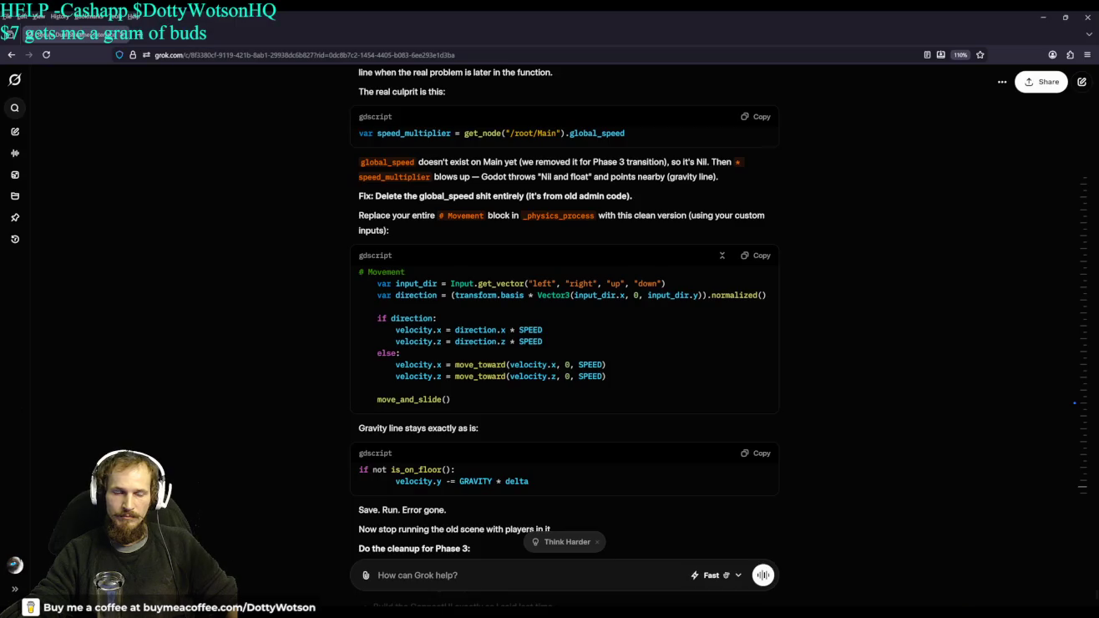
key("alt+Tab")
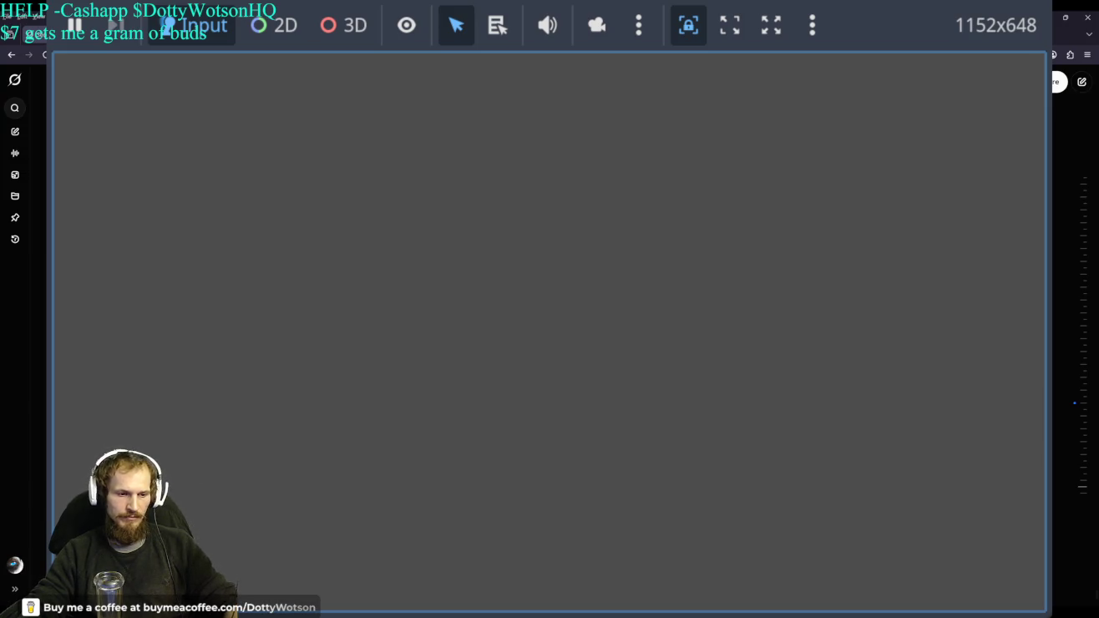
left_click(689, 25)
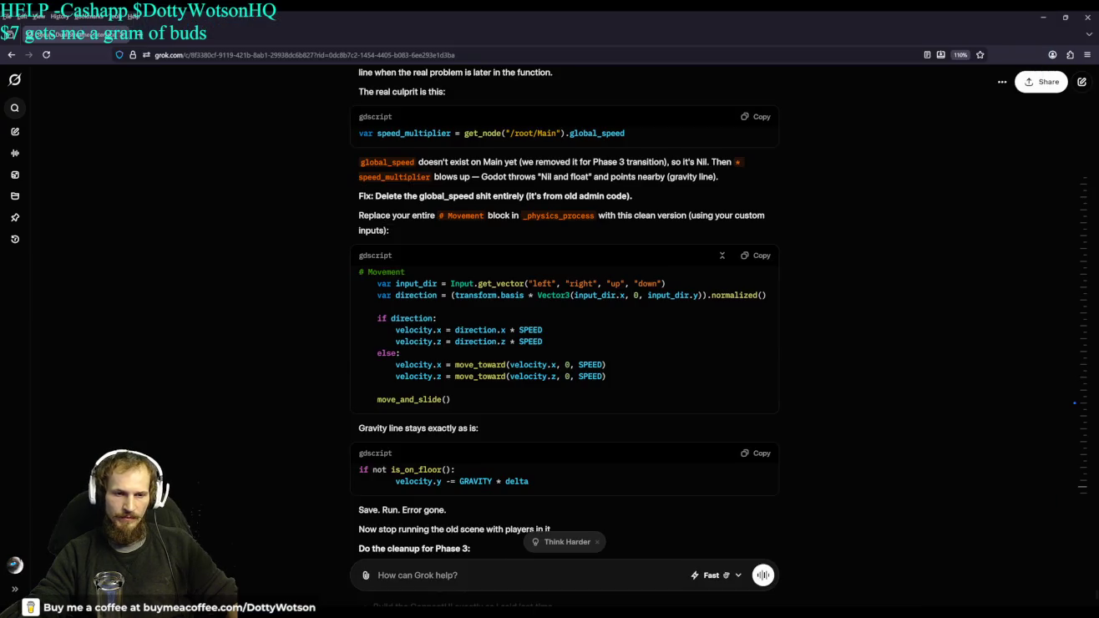
key("F5")
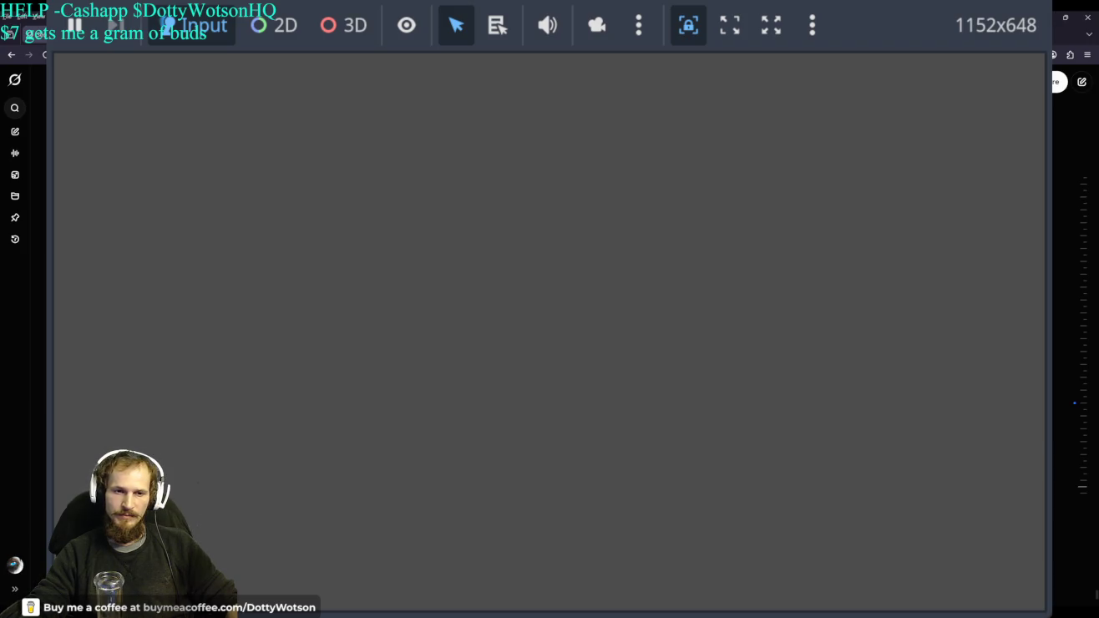
key("alt+Tab")
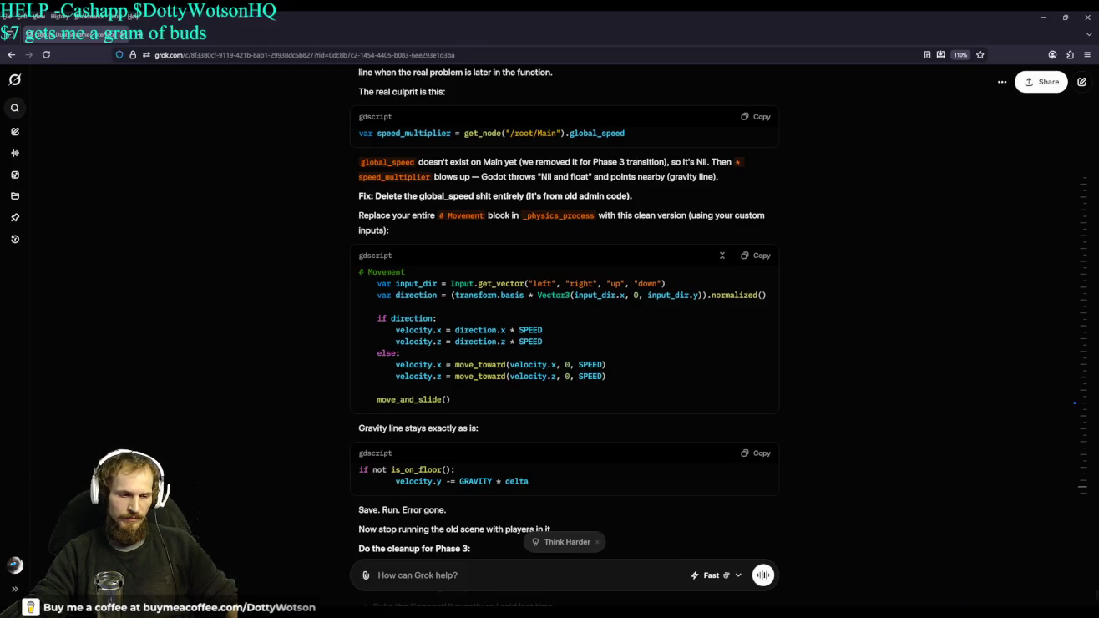
Ask Grok why pressing Enter then moving the mouse gives the freed-instance rotate_x error, pasting the error
left_click(429, 575)
type("when i press enter then")
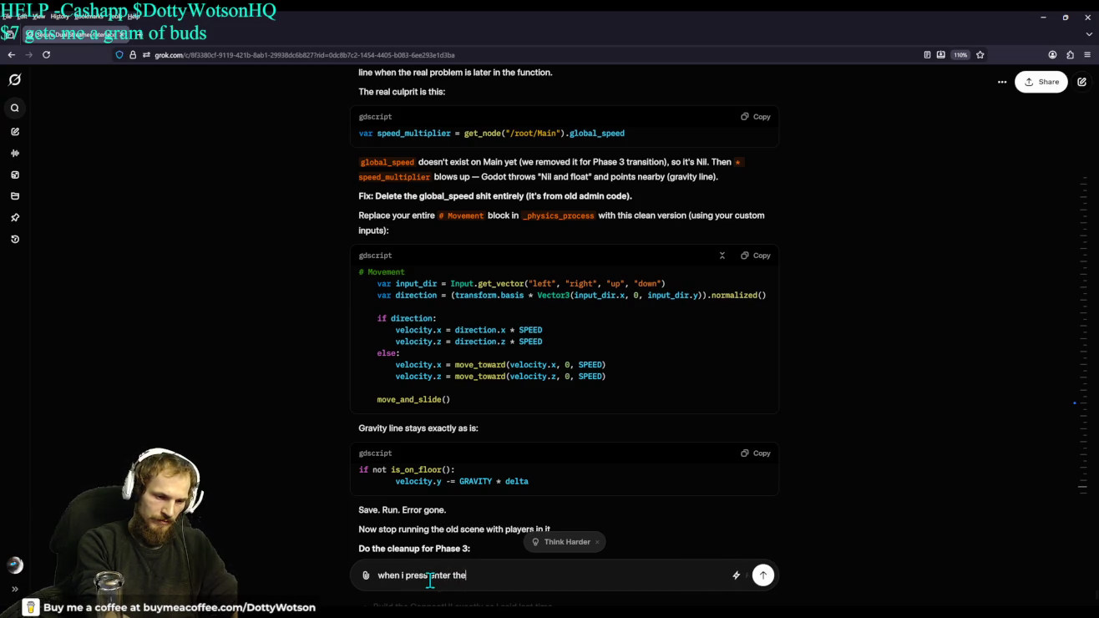
type(" move the mouse .")
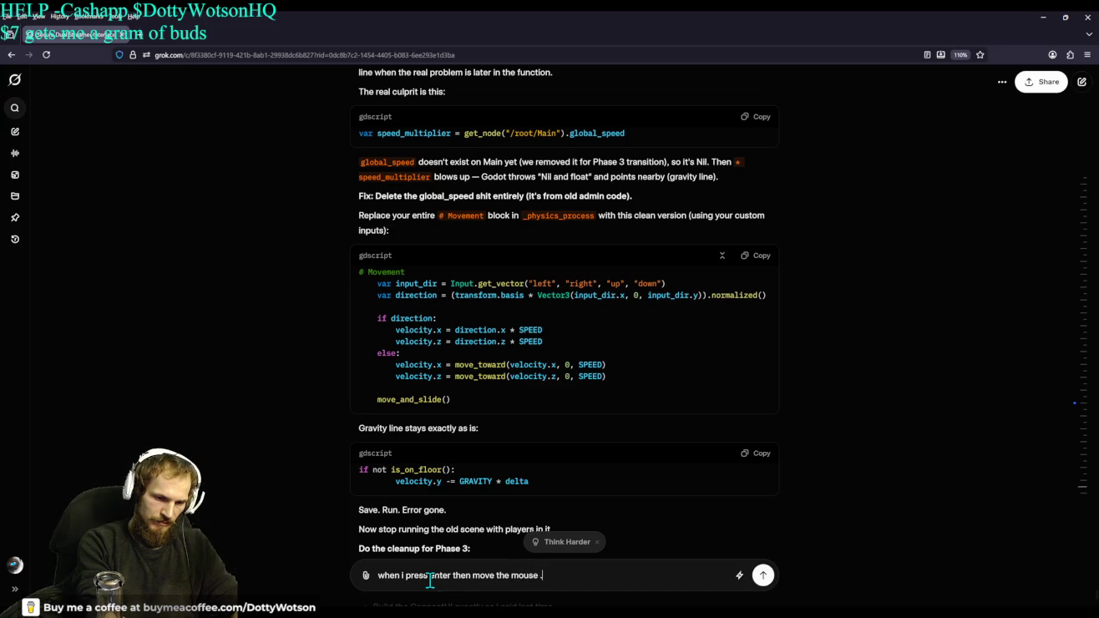
type(". it gie")
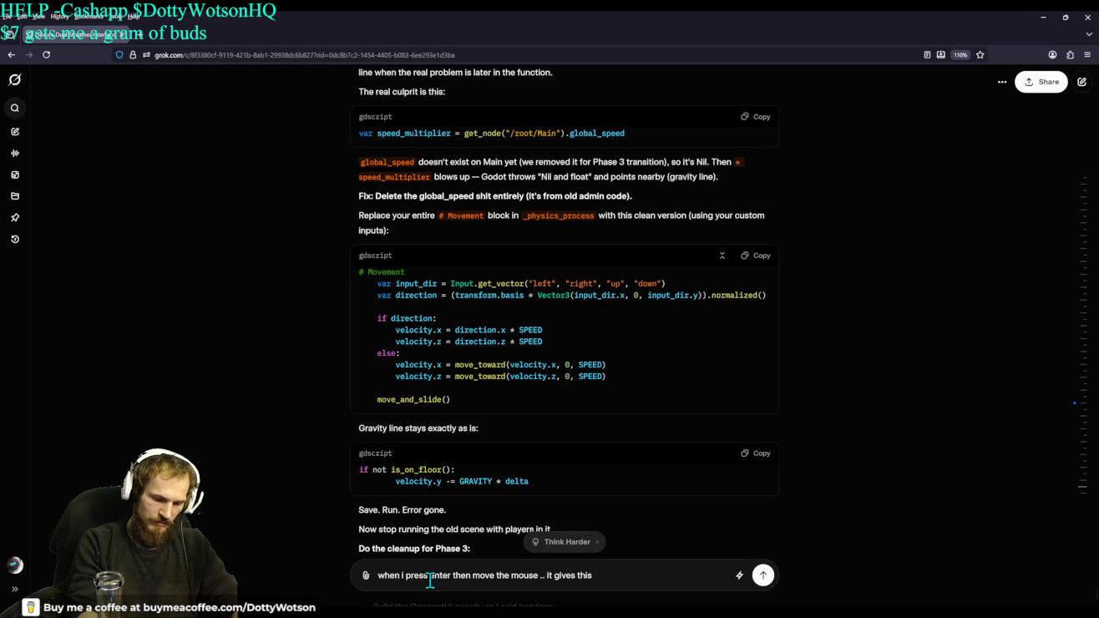
type("Cannot call method 'rotate_x' on a previously freed instance.")
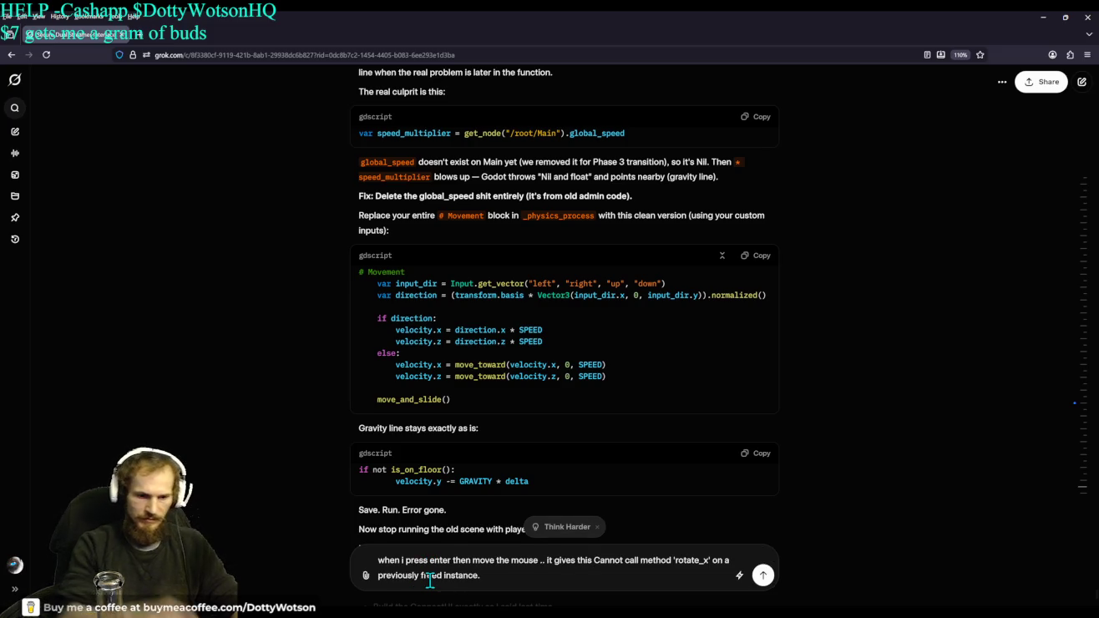
key("Return")
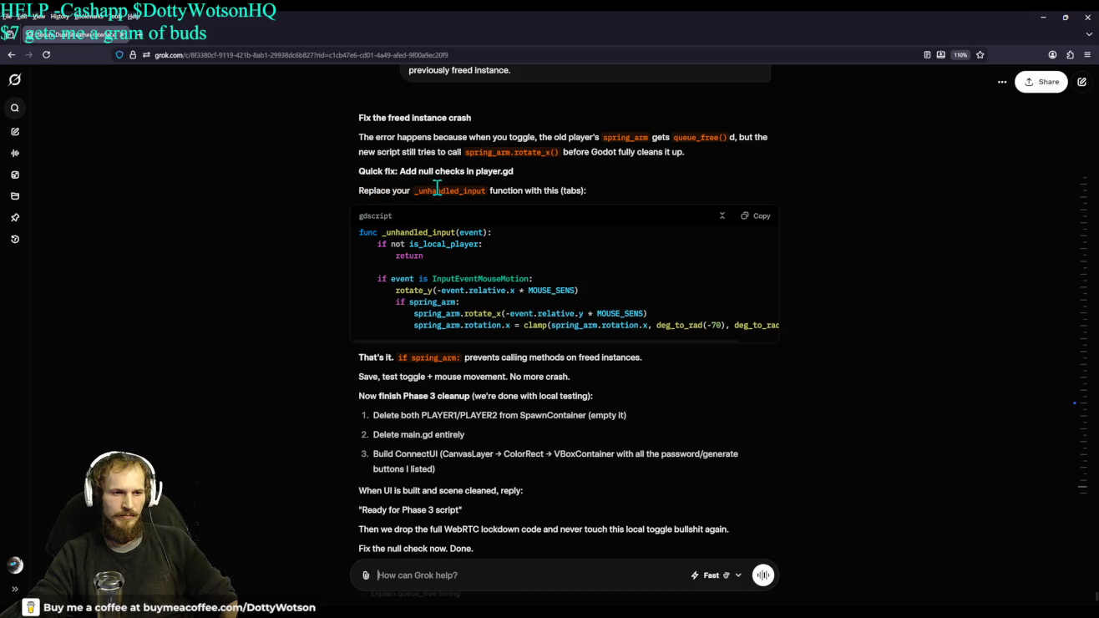
Copy Grok's null-checked _unhandled_input code, review the reply, and minimize the browser
left_click(766, 219)
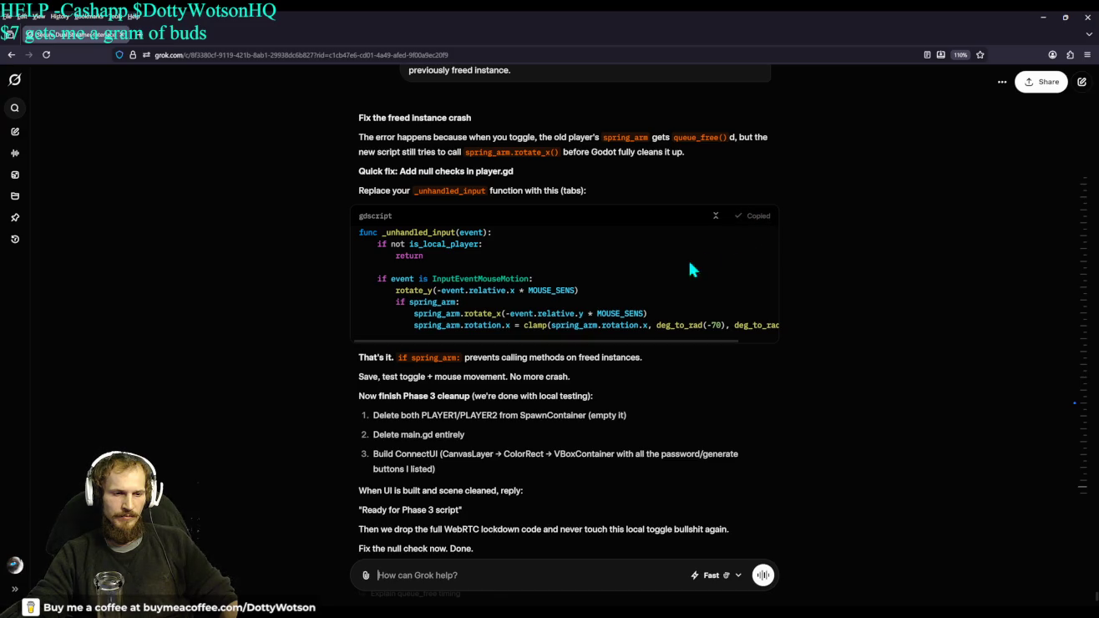
scroll(422, 247, "down", 1)
scroll(422, 248, "up", 2)
scroll(430, 255, "down", 2)
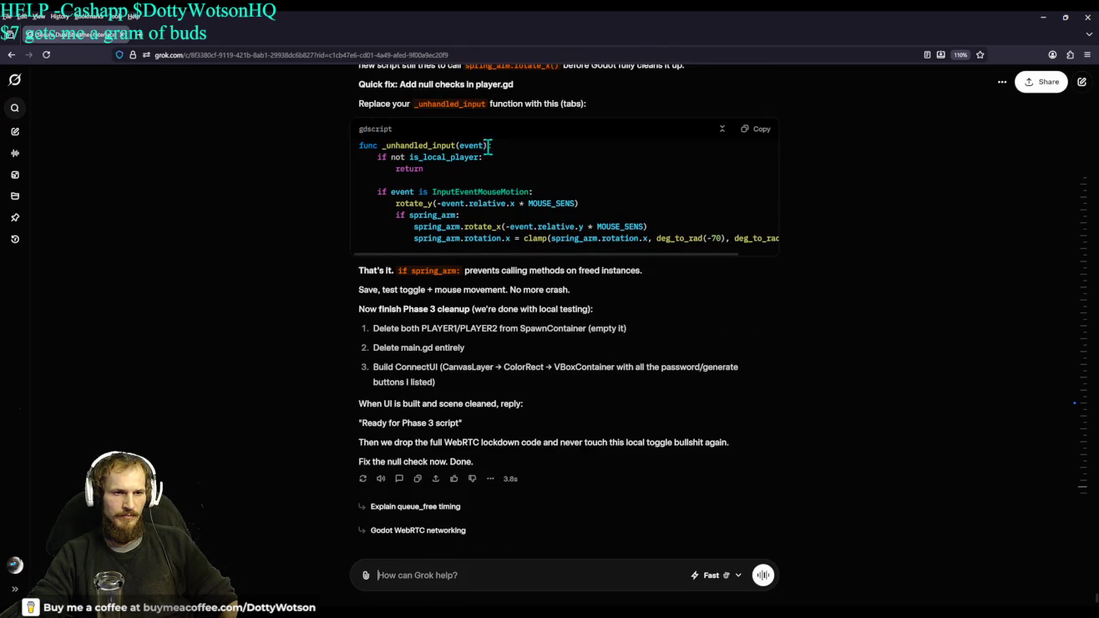
scroll(518, 168, "up", 1)
scroll(559, 194, "down", 1)
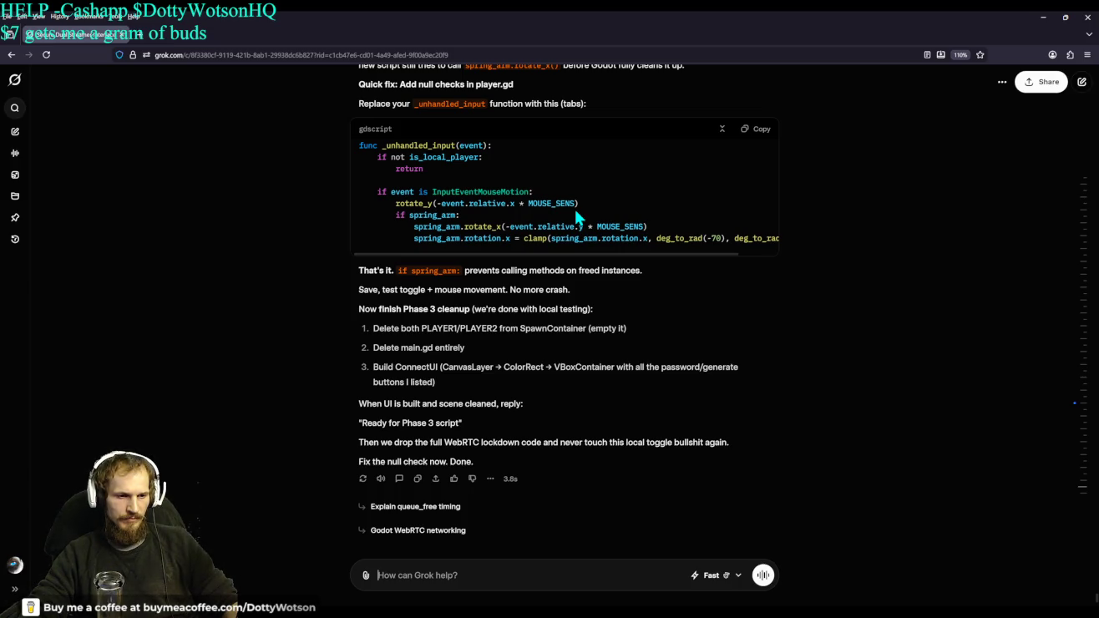
scroll(574, 206, "up", 2)
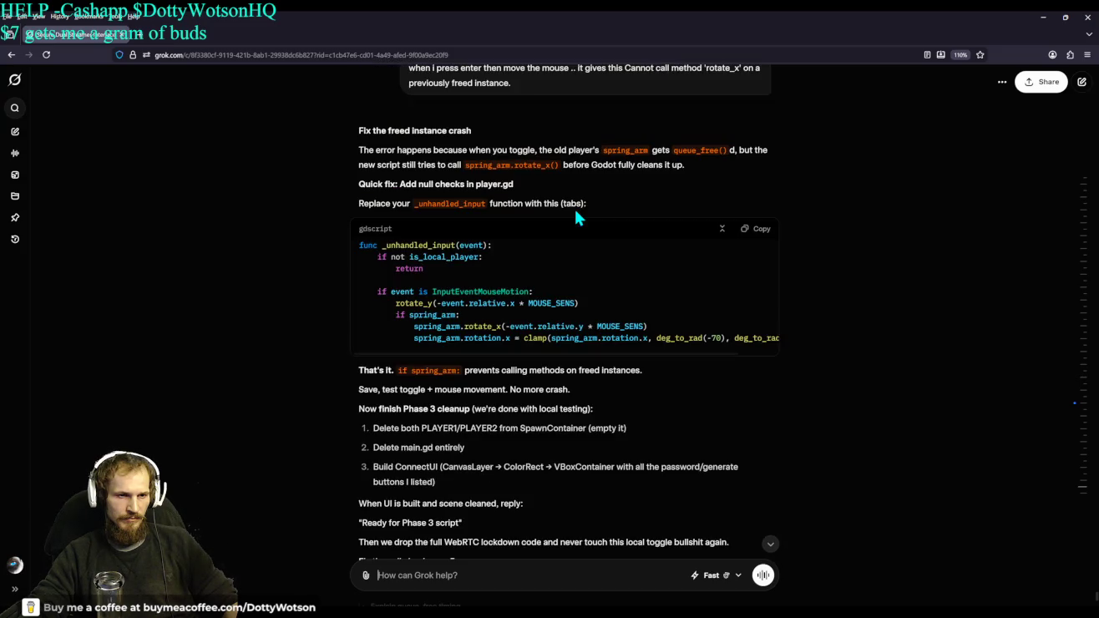
scroll(574, 209, "down", 2)
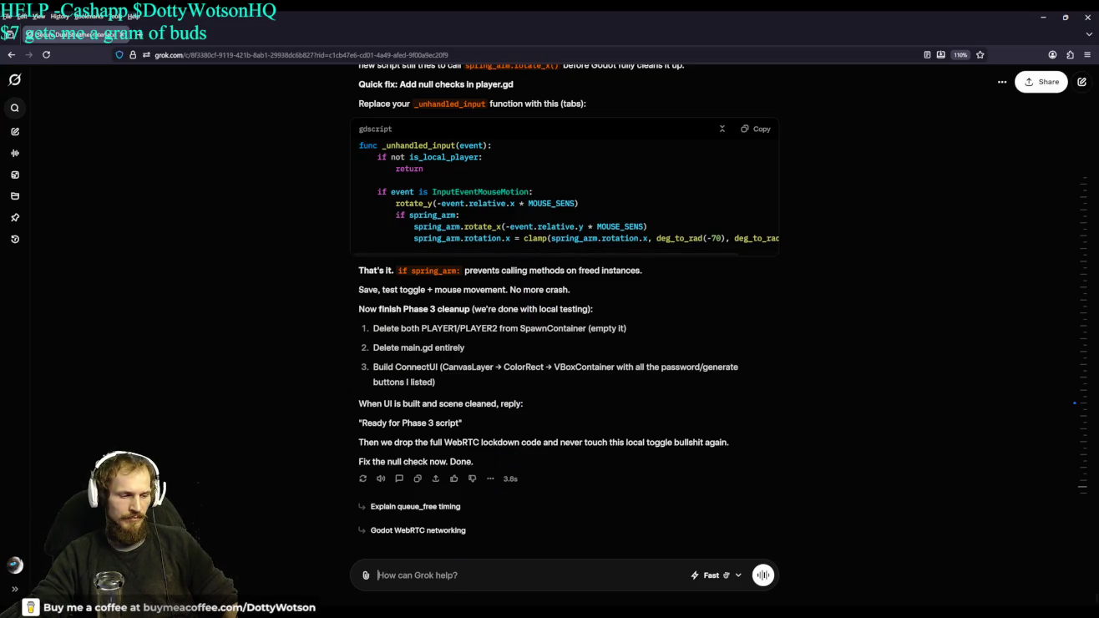
left_click(1074, 18)
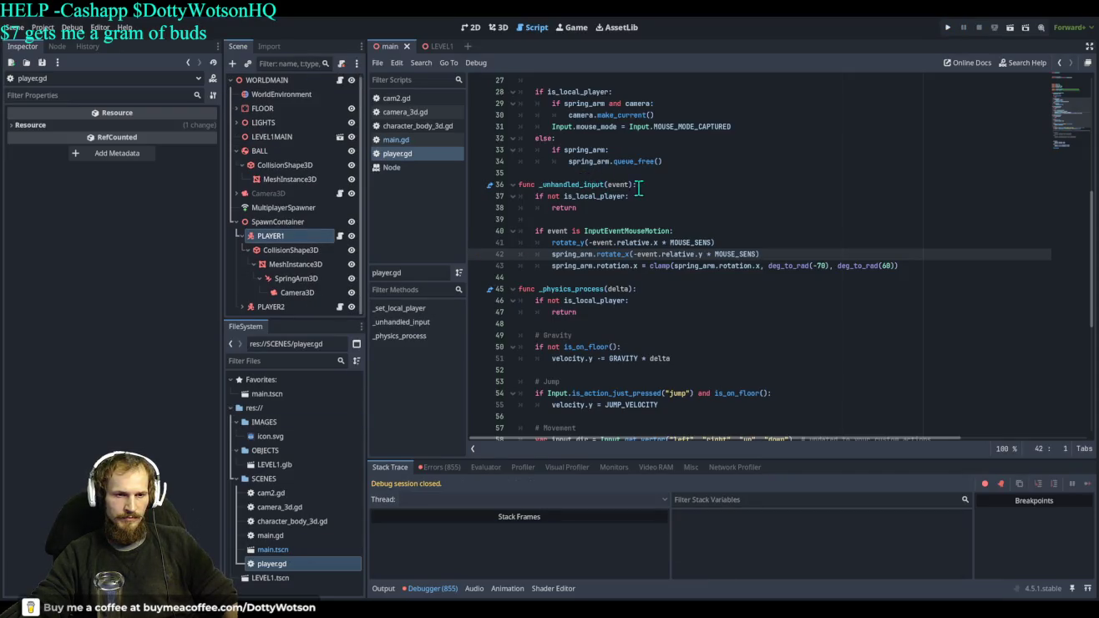
Paste the null-checked _unhandled_input function at line 35 of player.gd
left_click(519, 173)
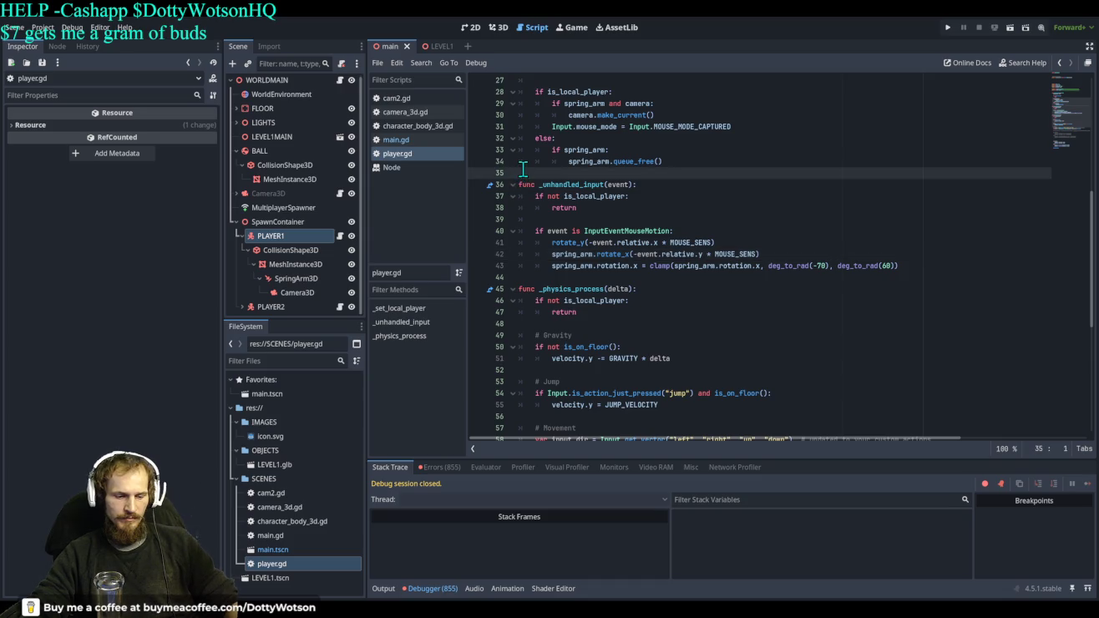
key("Return")
key("Return")
key("Return")
key("Up")
key("Up")
key("Up")
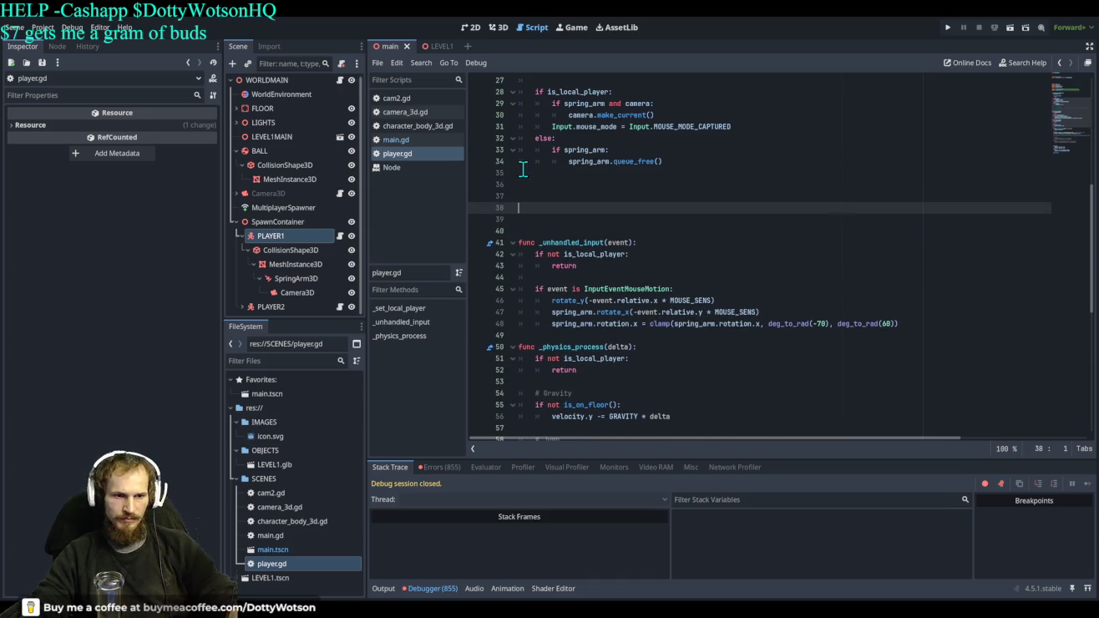
key("ctrl+v")
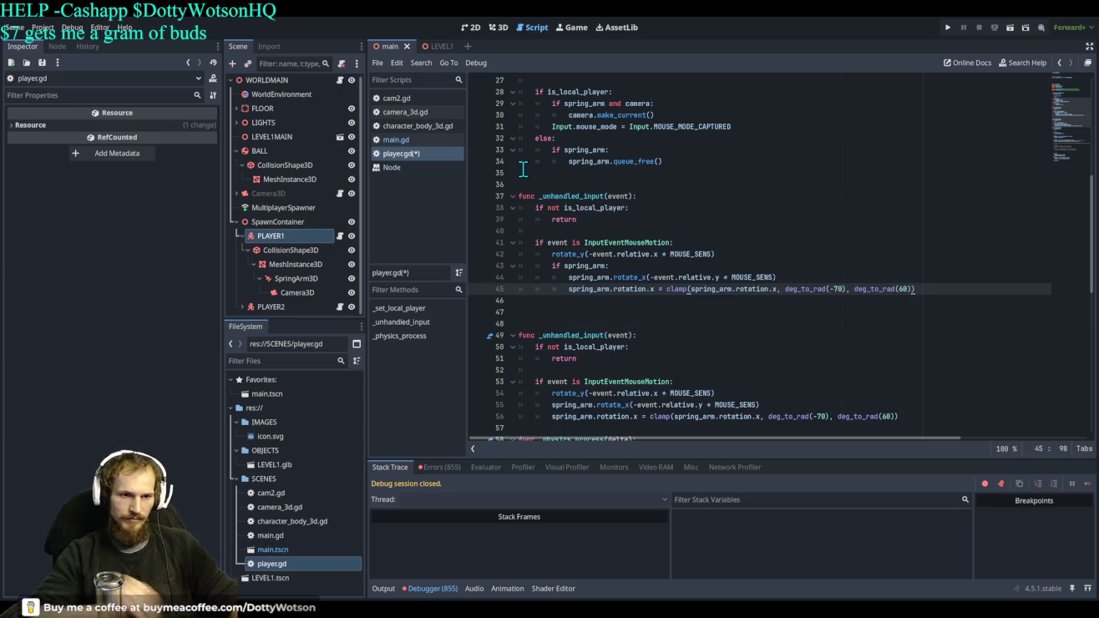
Select the old function's mouse-motion code, then switch to the browser
scroll(617, 218, "down", 3)
scroll(618, 218, "down", 1)
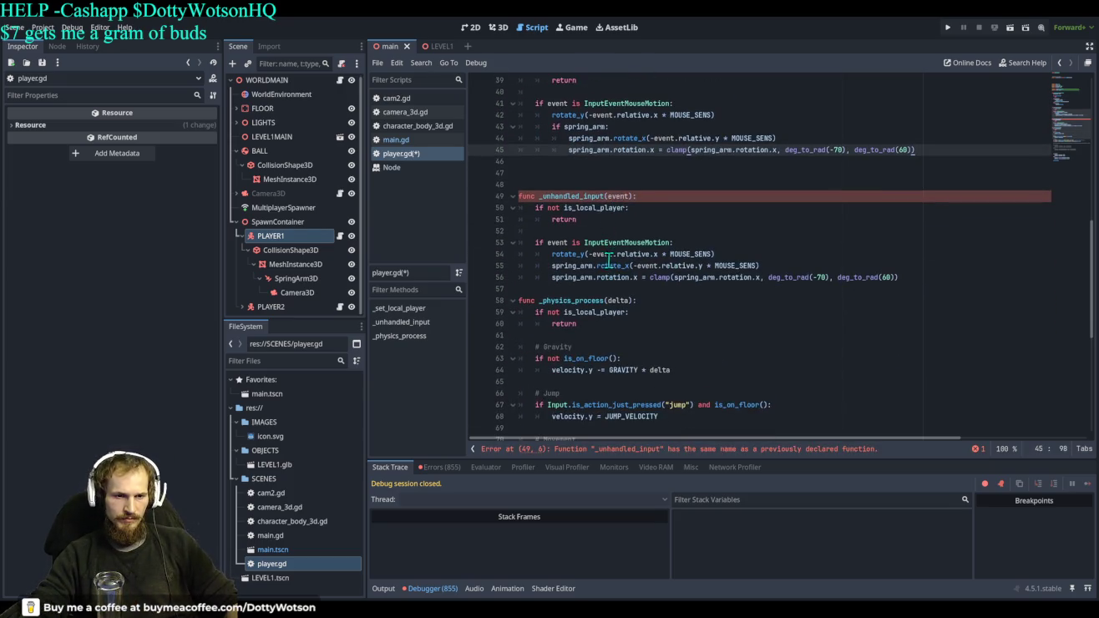
mouse_move(908, 277)
left_mouse_down()
mouse_move(585, 277)
mouse_move(534, 242)
mouse_move(516, 196)
left_mouse_up()
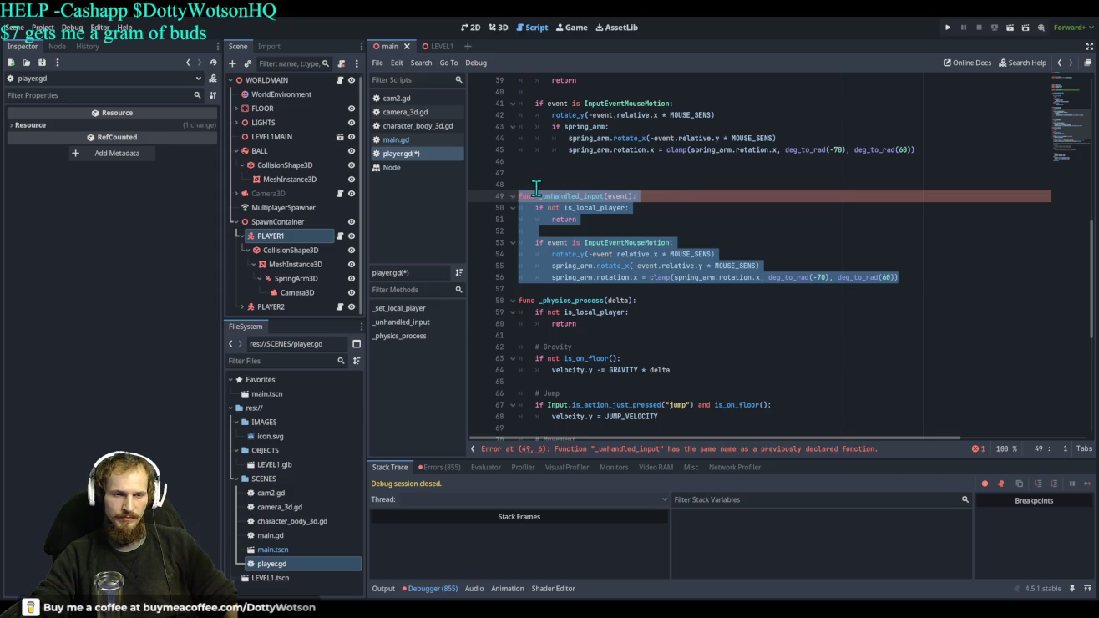
key("alt+Tab")
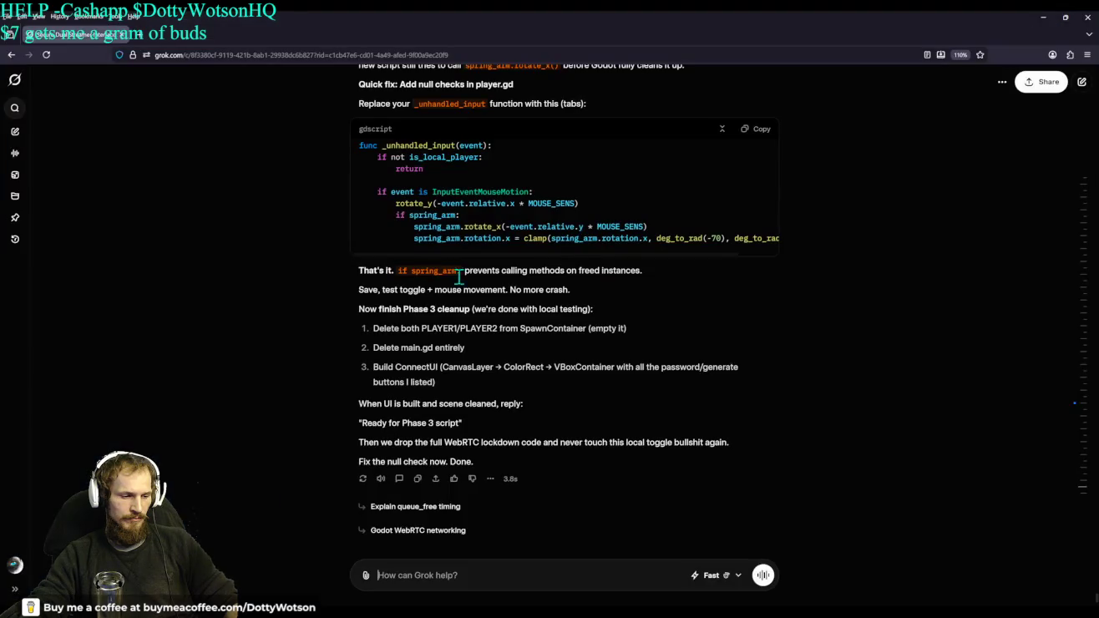
Search Google for 'how to # out a whole paragraph in gdscript' and read the expanded AI Overview
left_click(140, 41)
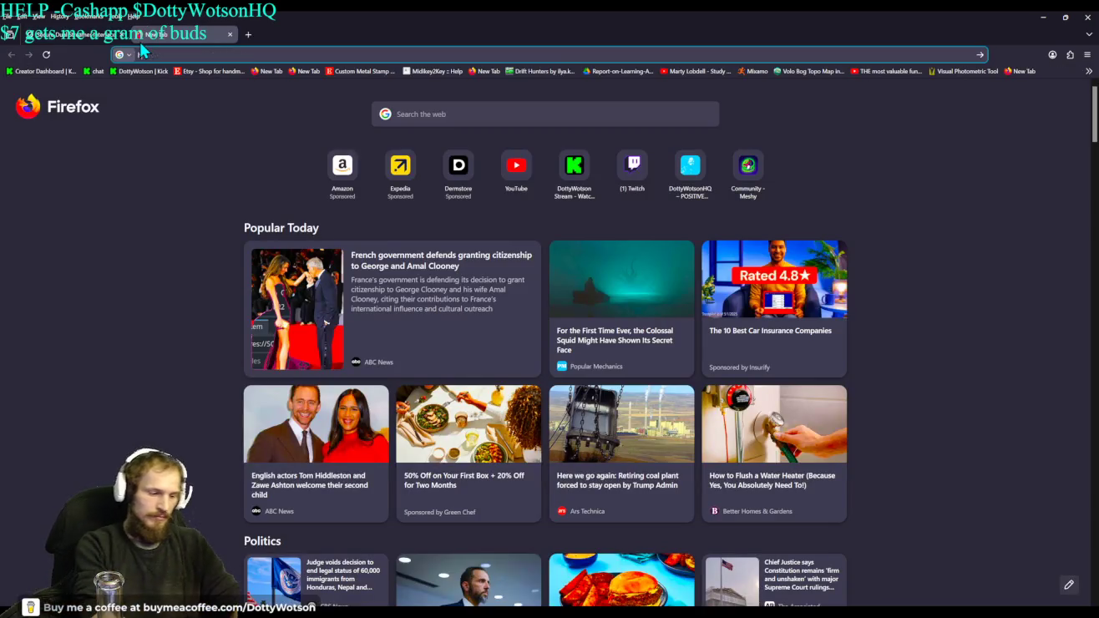
type("how to ")
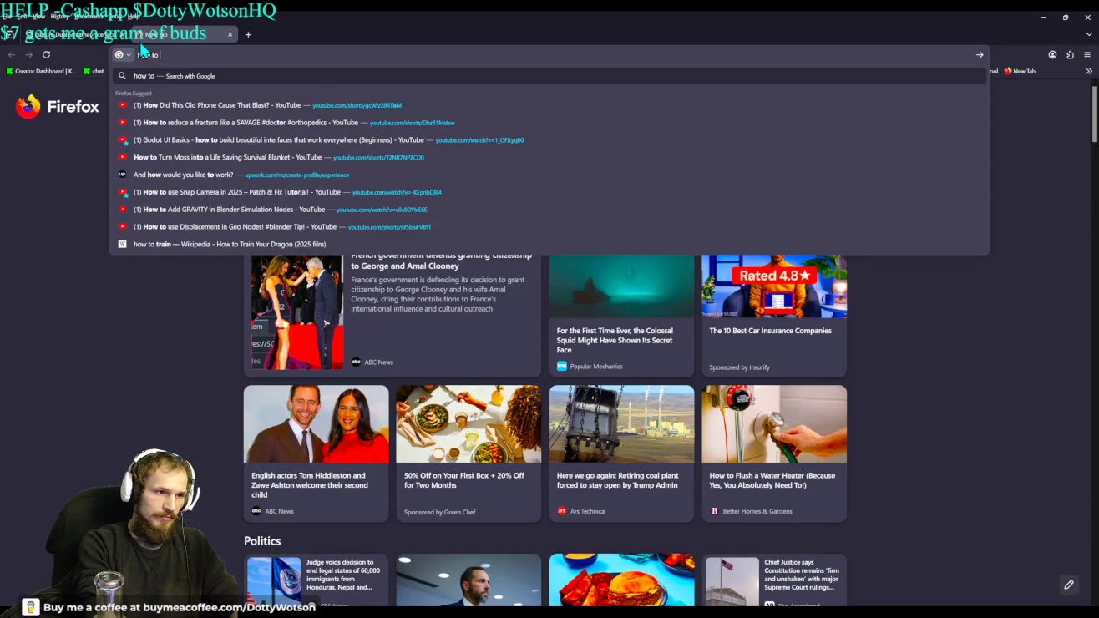
type("# ou")
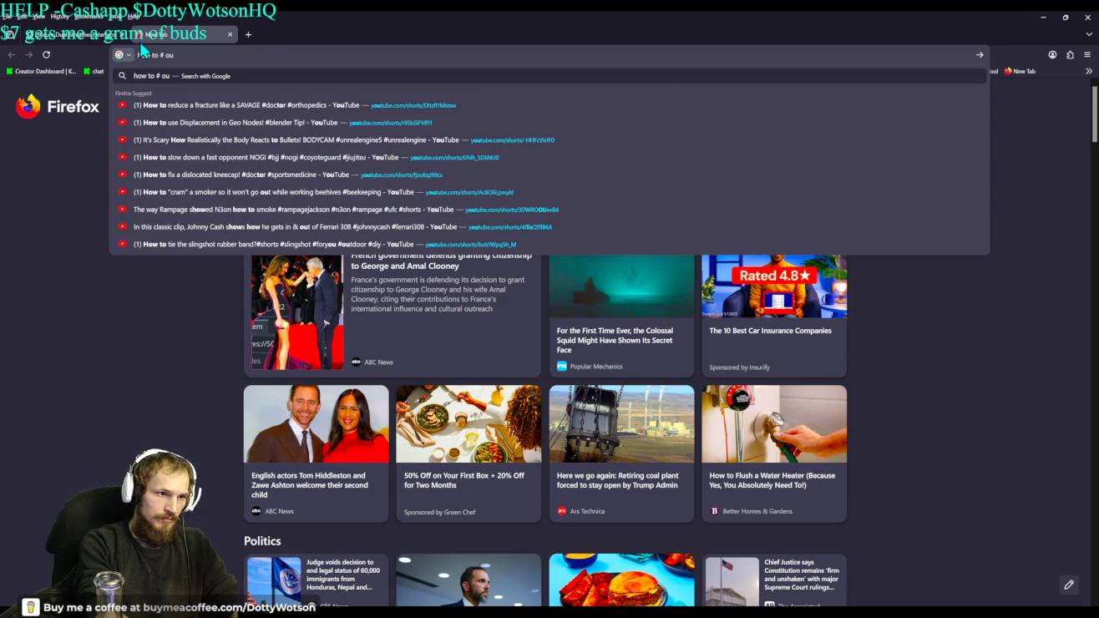
type("t a whole para")
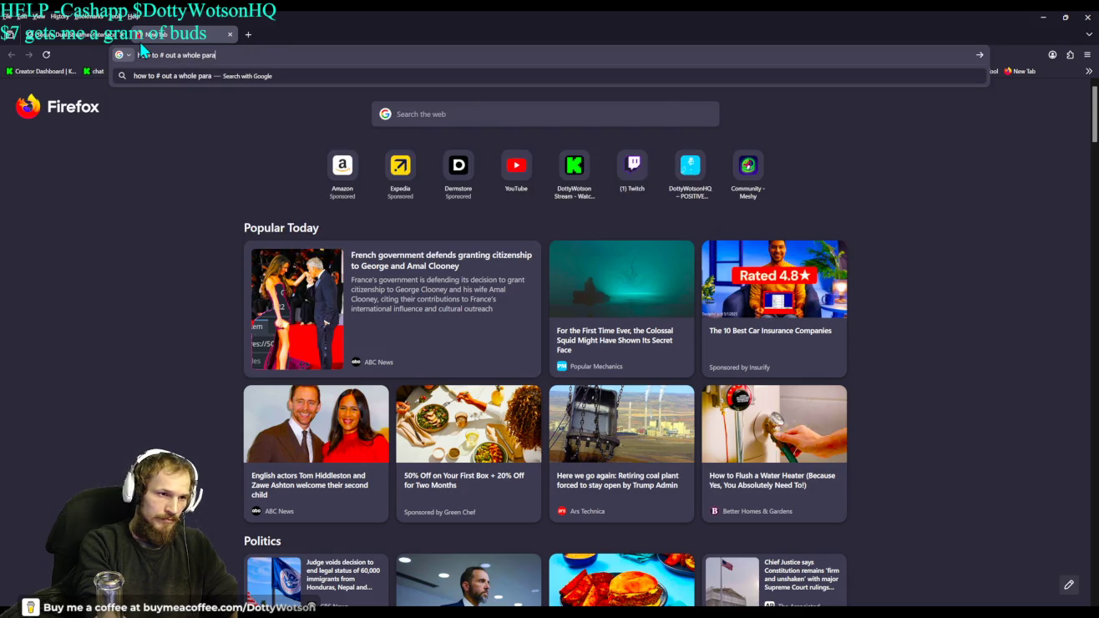
type("graph in")
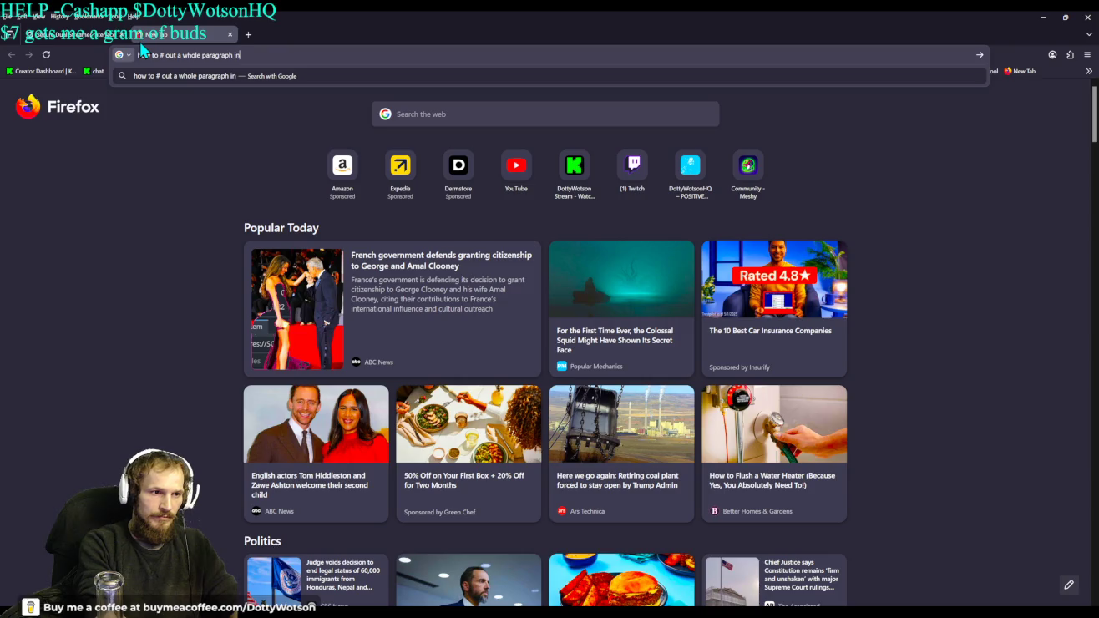
type(" gdscript")
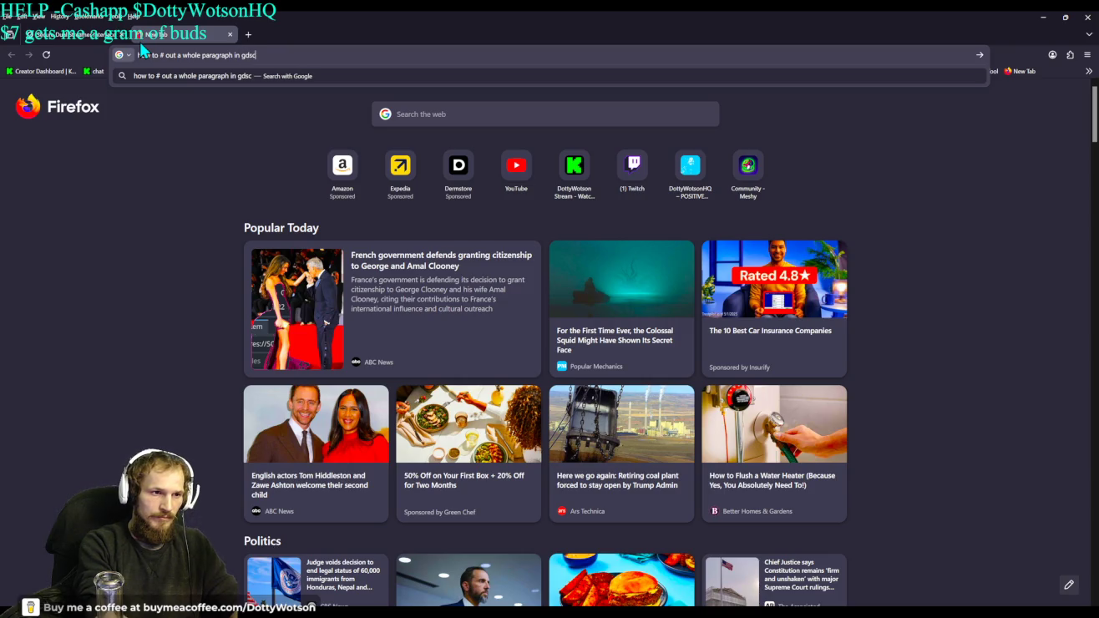
key("Return")
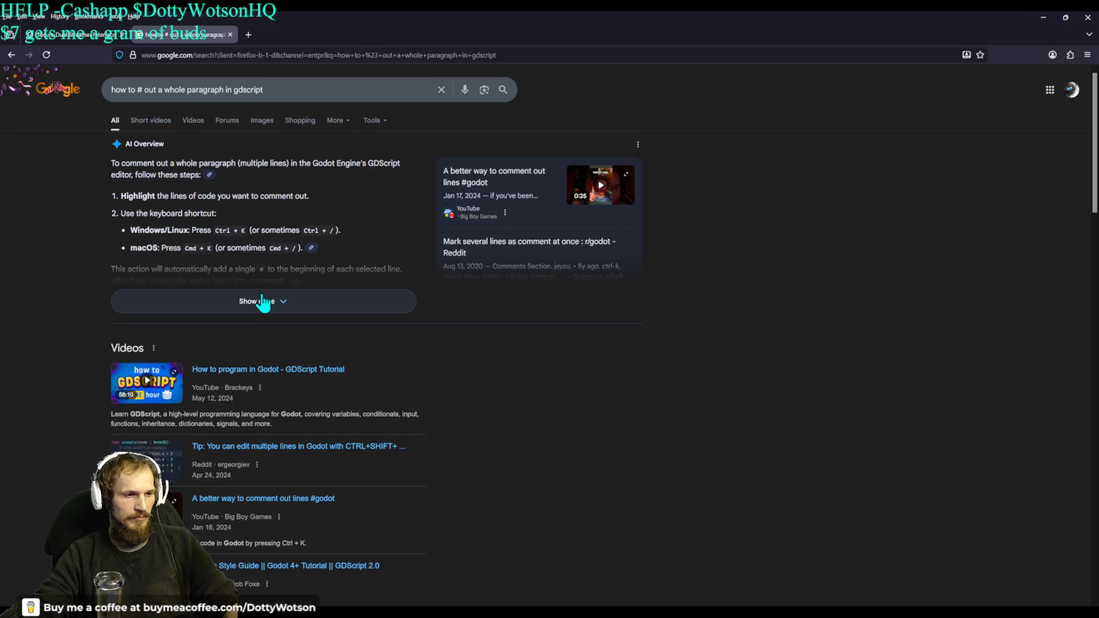
left_click(264, 303)
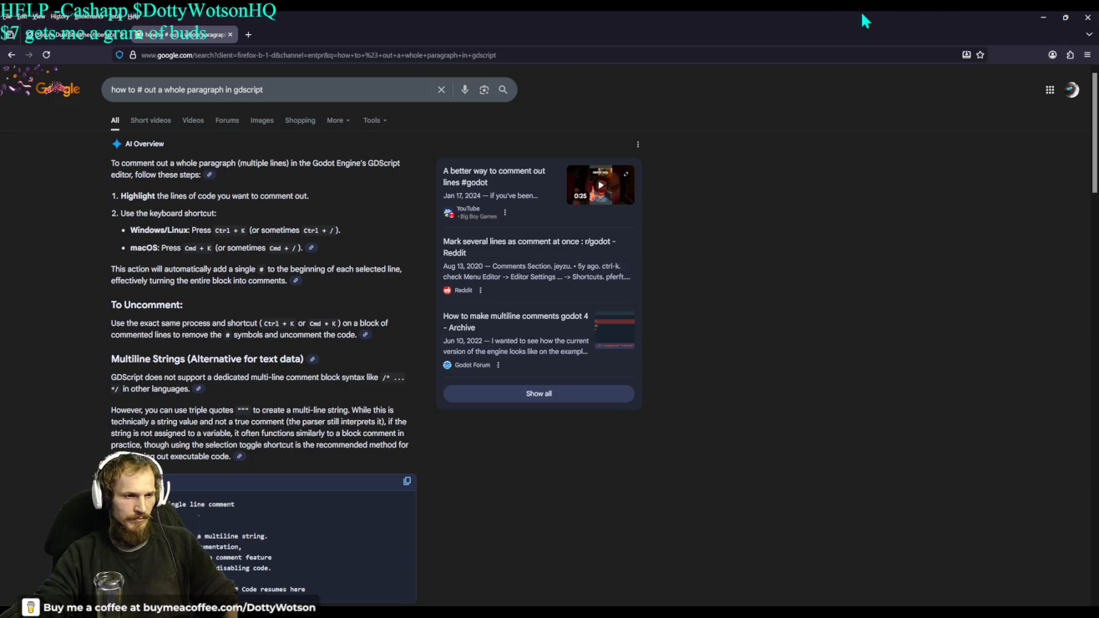
left_click(1043, 19)
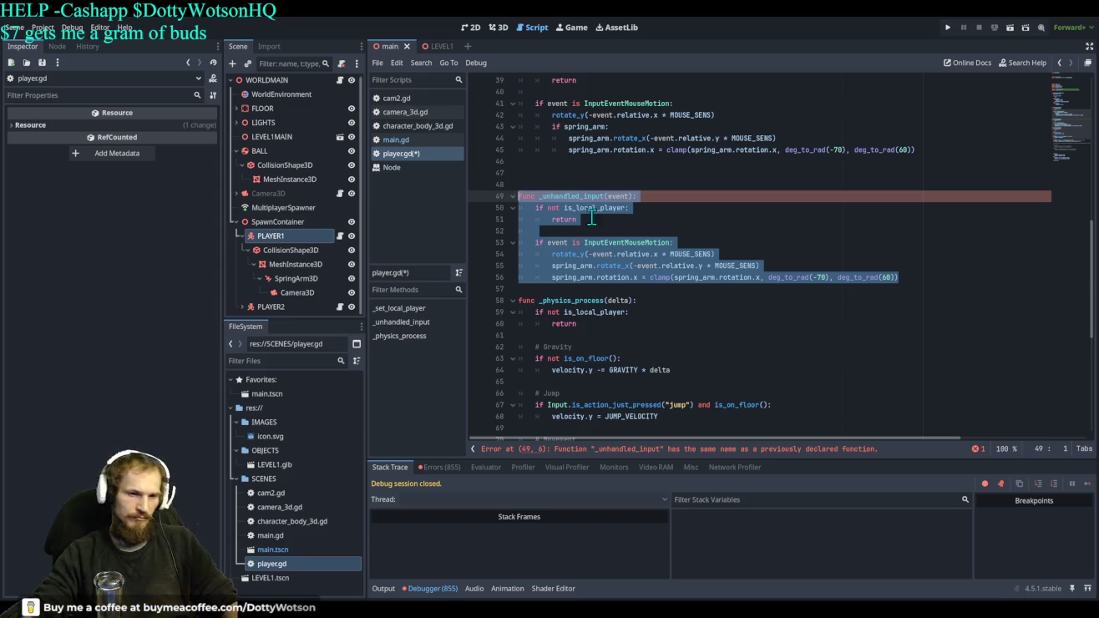
Comment out the old duplicate _unhandled_input function in player.gd with Ctrl+K
key("alt+Tab")
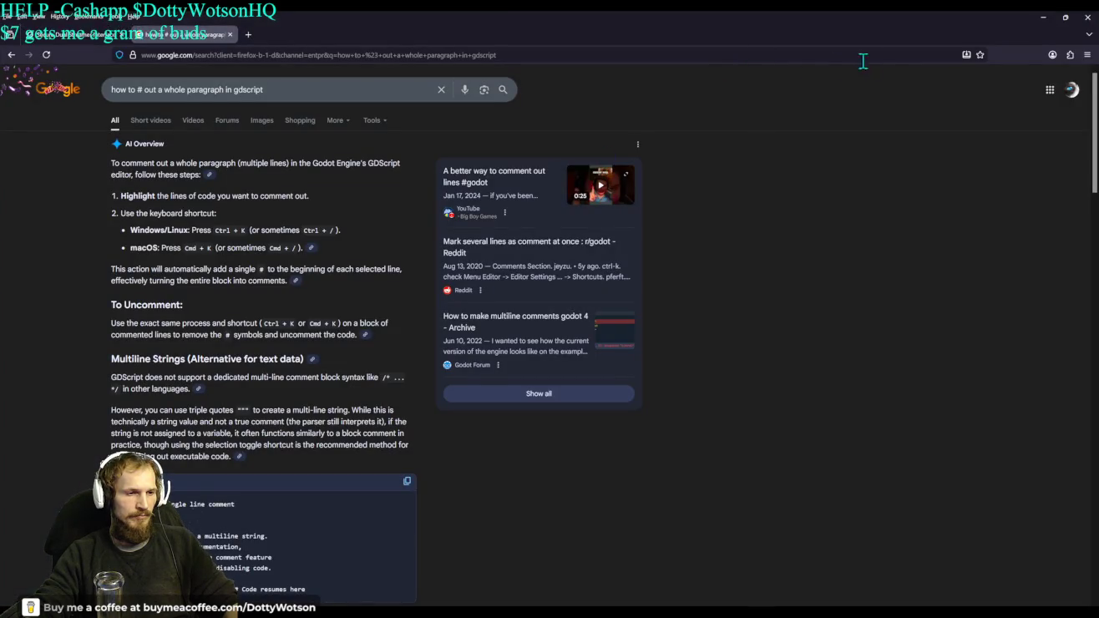
left_click(1044, 17)
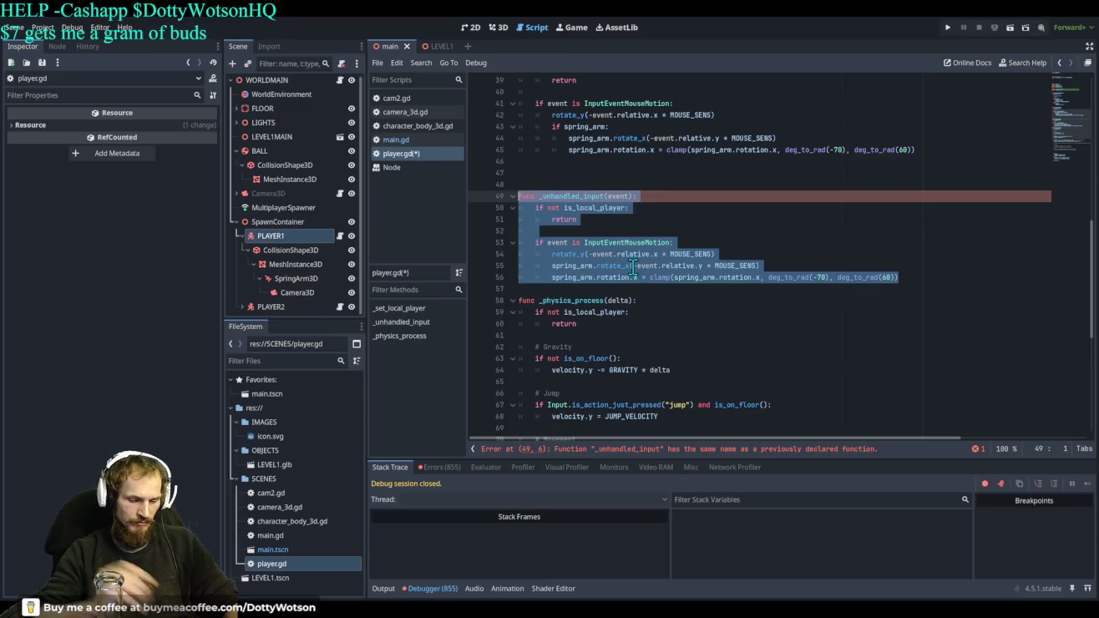
key("ctrl+k")
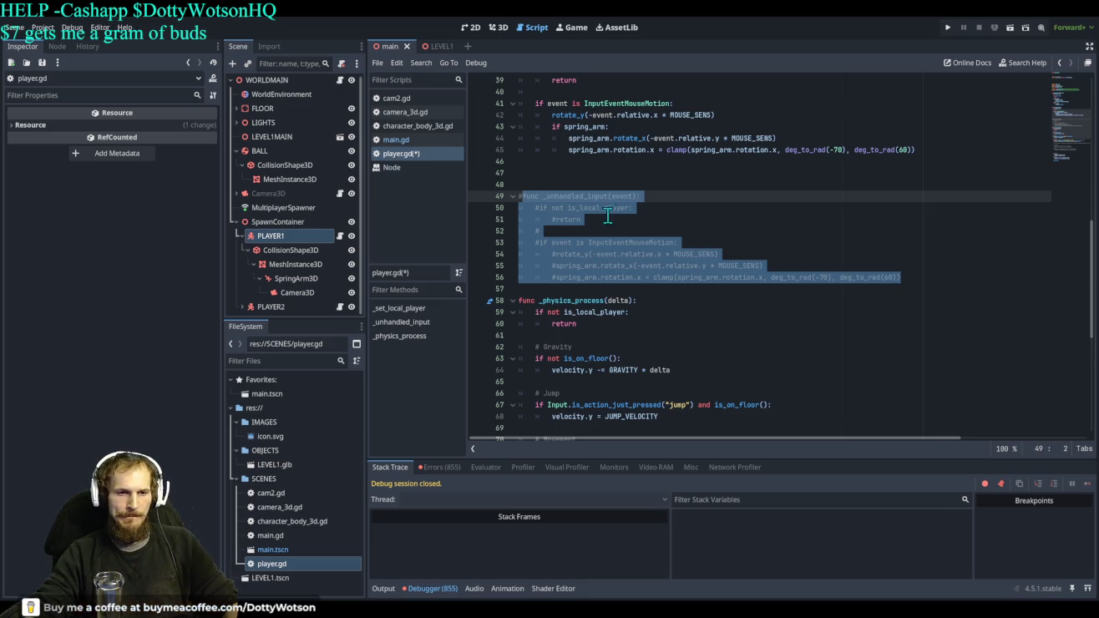
Test-run the project, checking the Now controlling Player2 output, then stop it
left_click(946, 28)
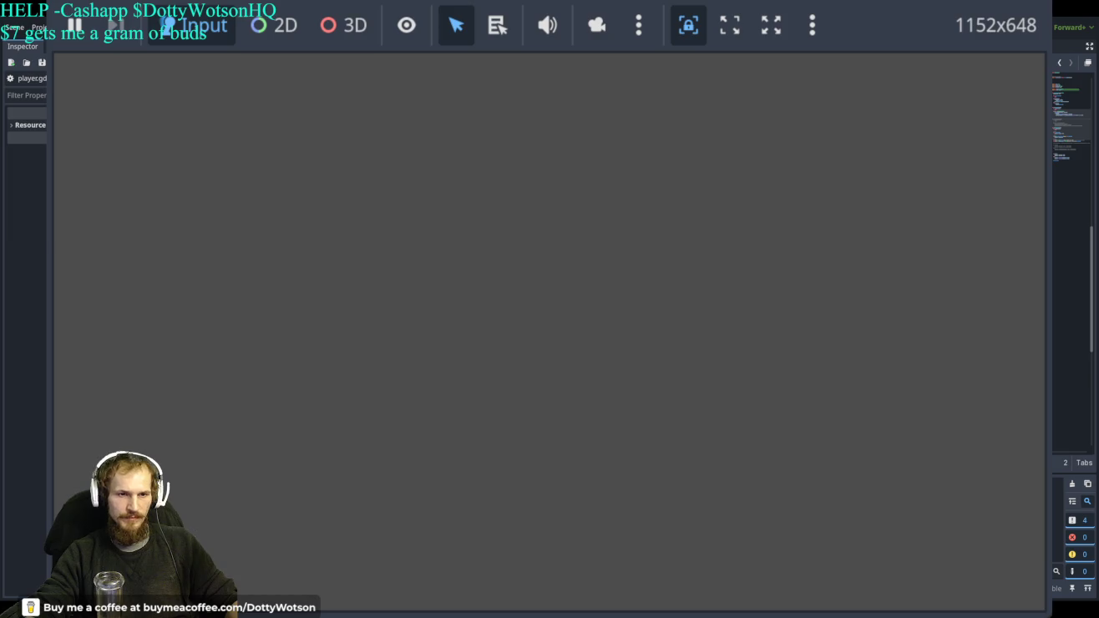
key("F8")
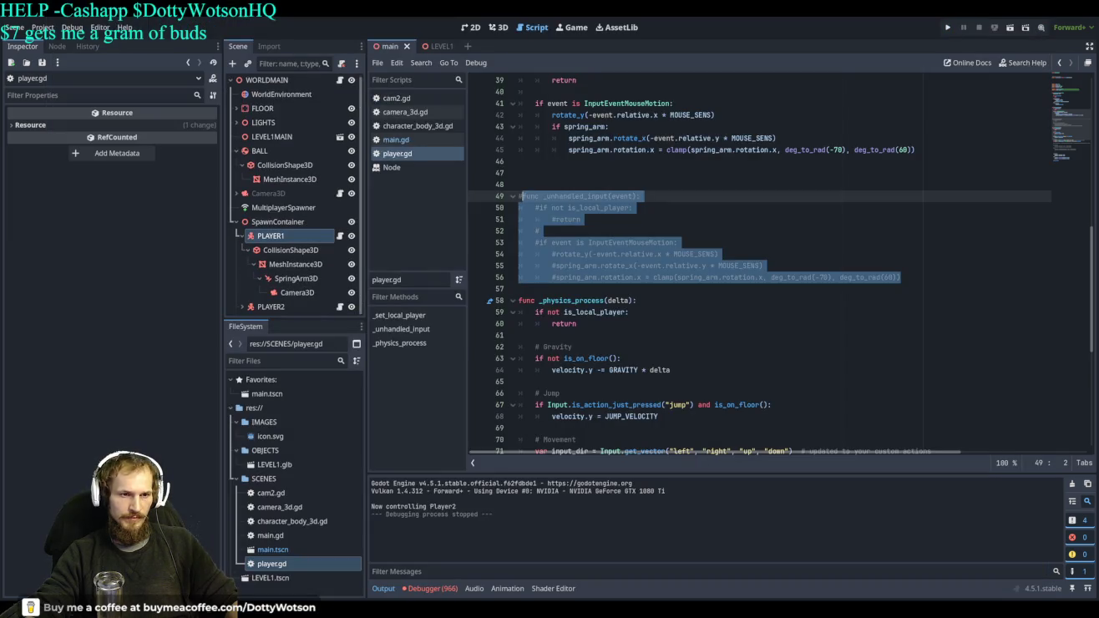
key("alt+Tab")
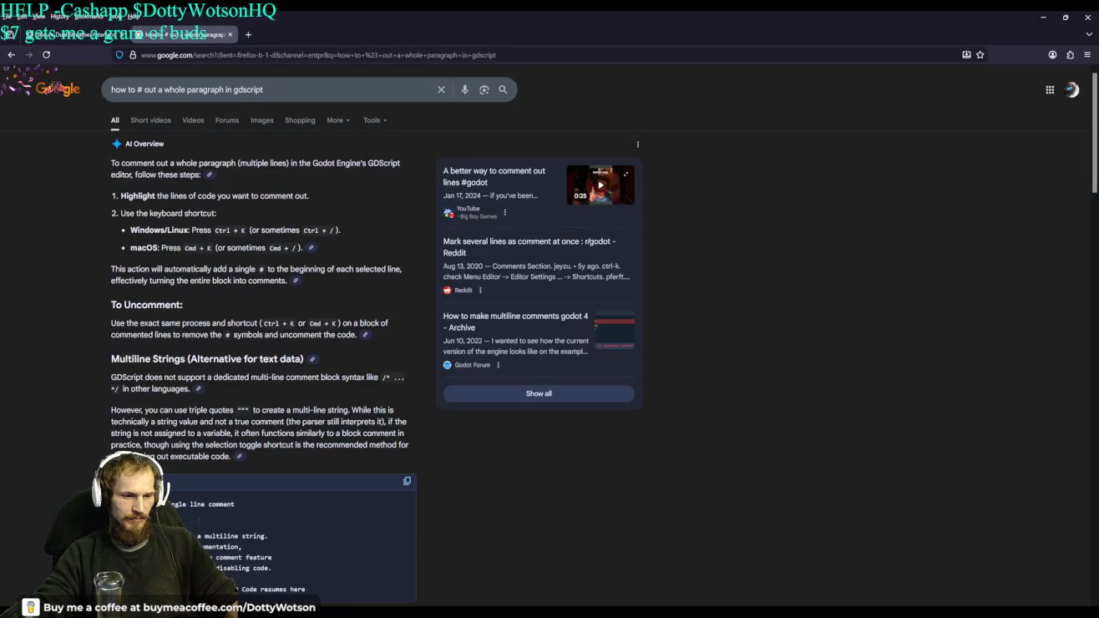
Draft 'ok no more error.. but it doesnt give pivot camera and it stays in its place ...' to Grok
left_click(104, 35)
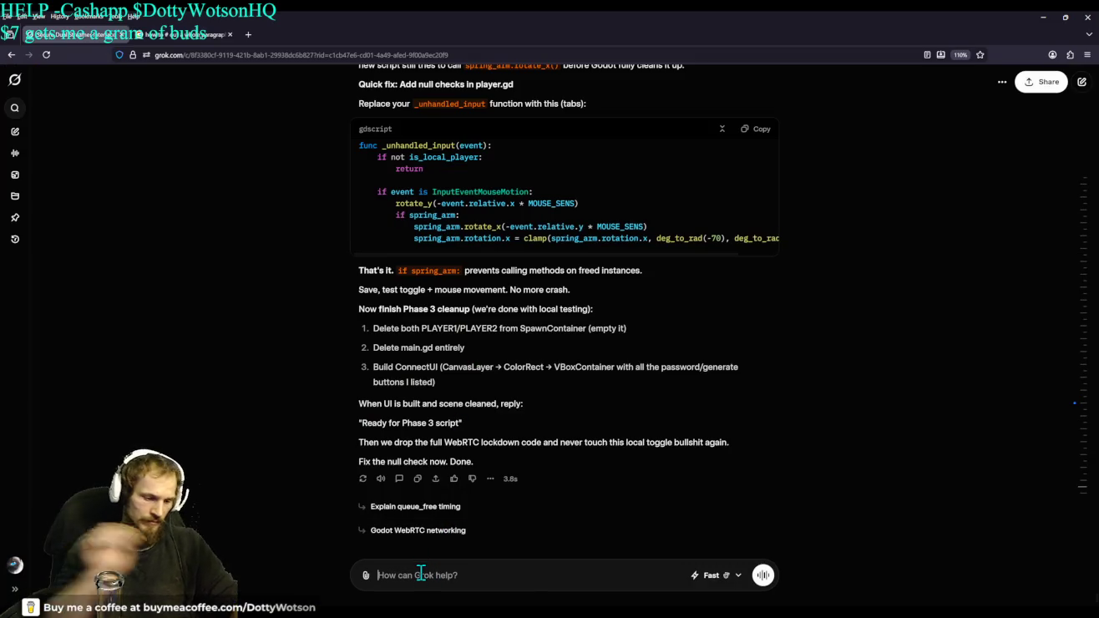
type("ok no more er")
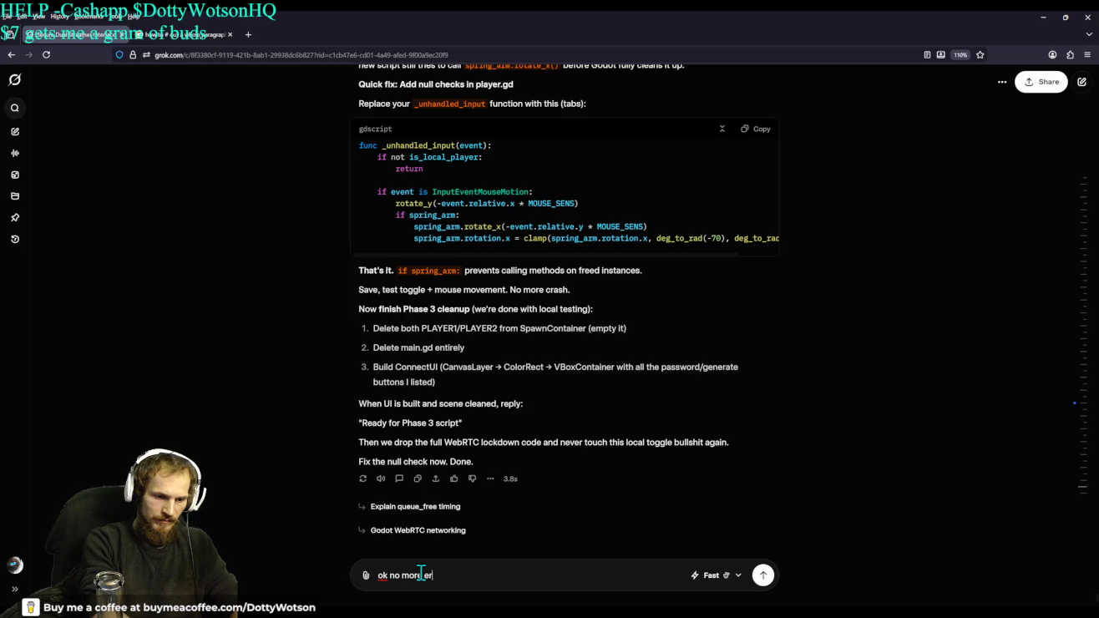
type("ror.. but it doesnt")
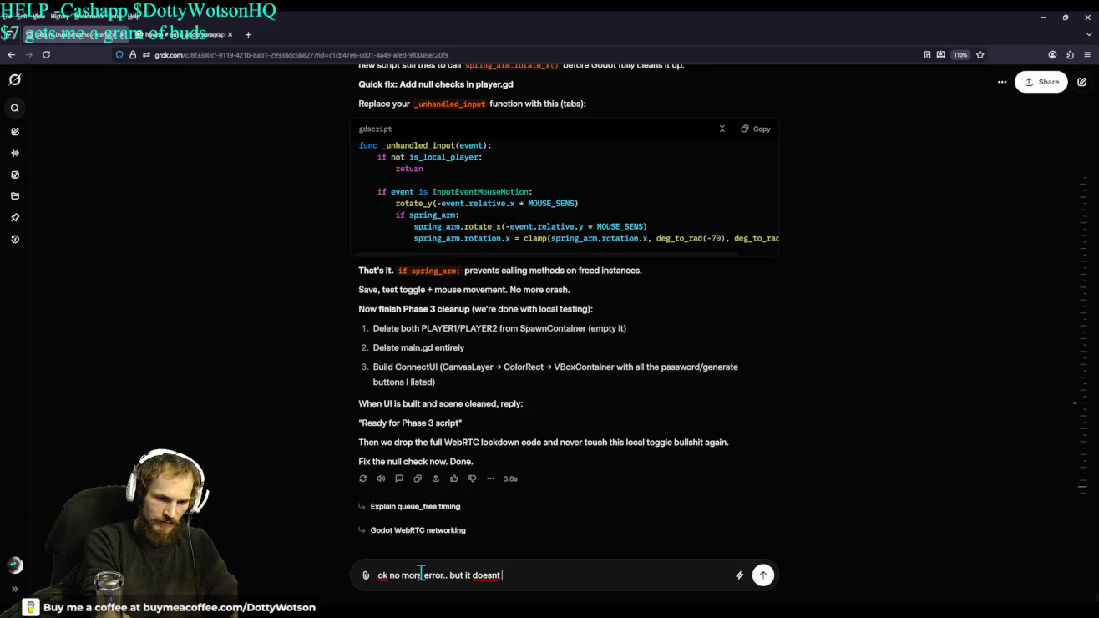
type(" give pivot")
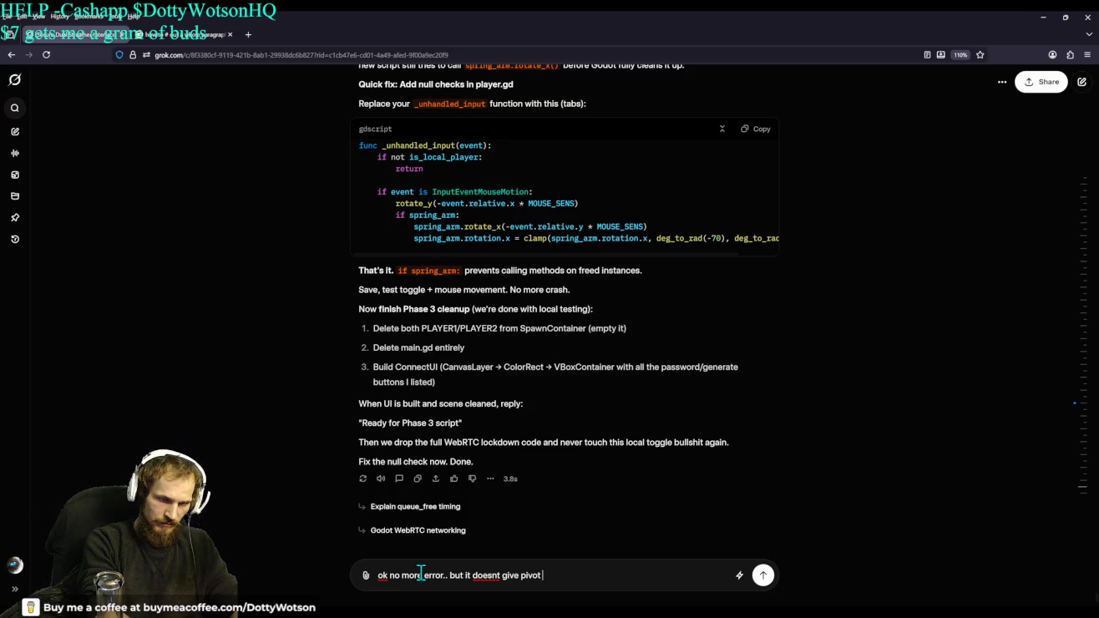
type(" to the camera and it ")
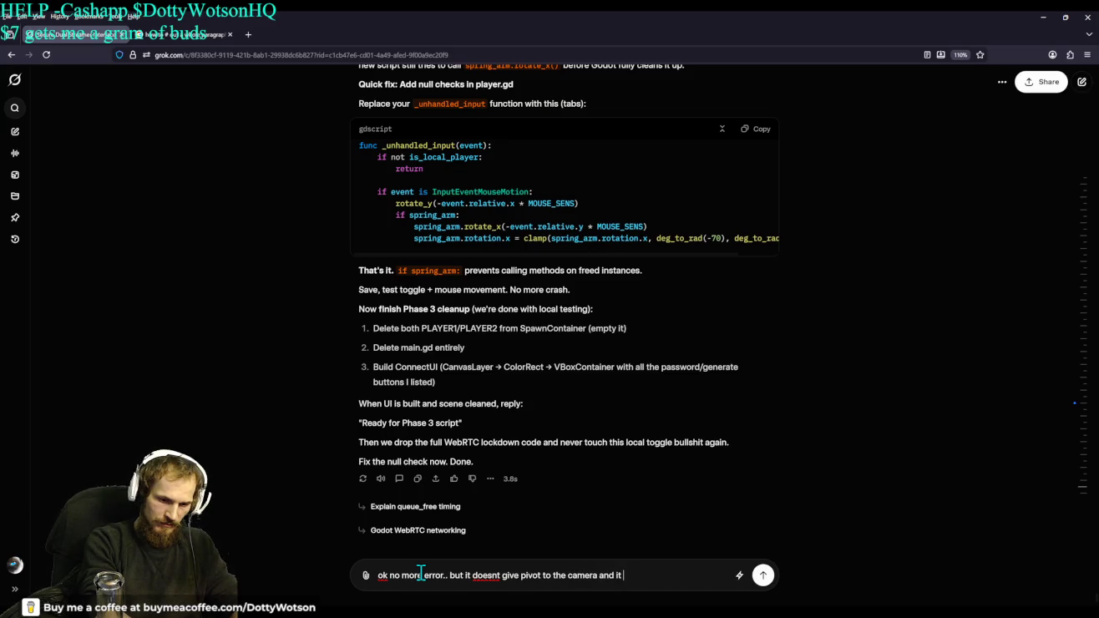
type("stays in ")
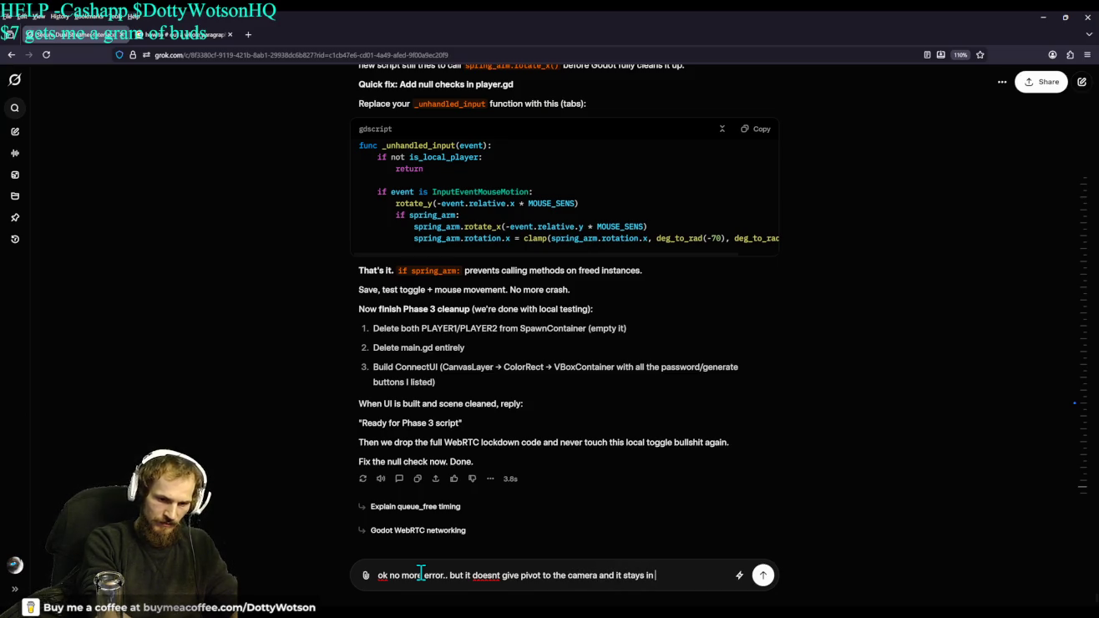
type("its place")
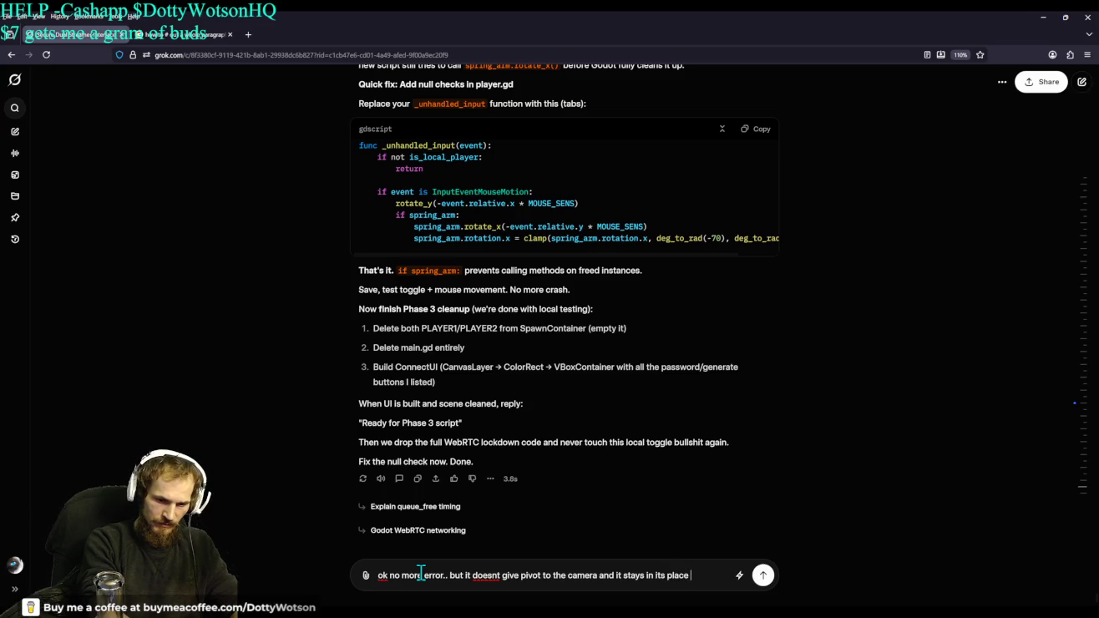
type(" ...")
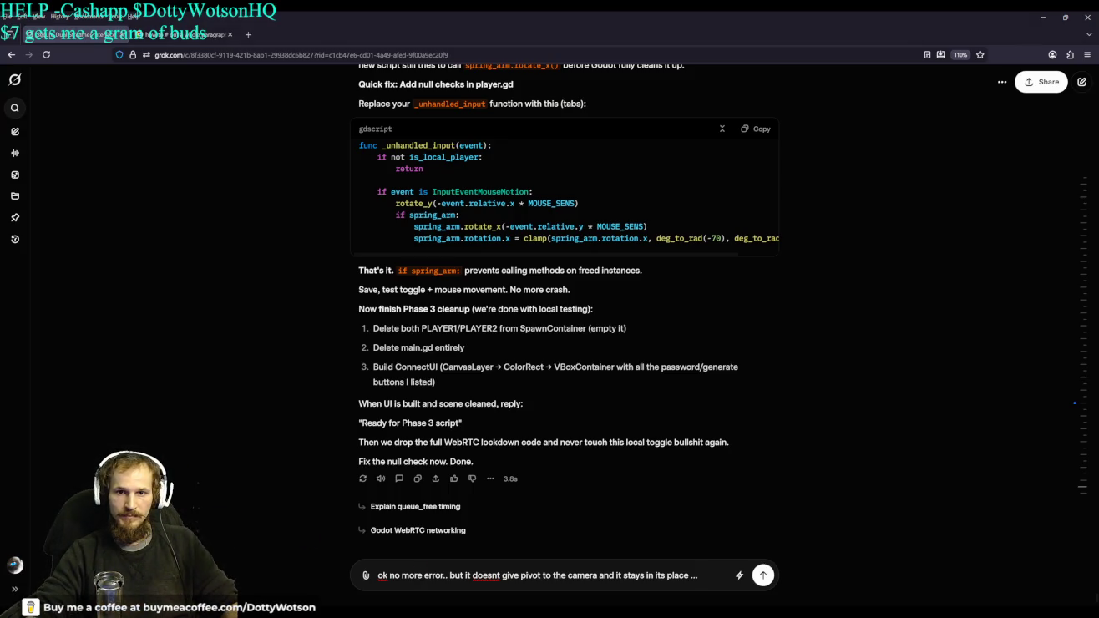
key("F5")
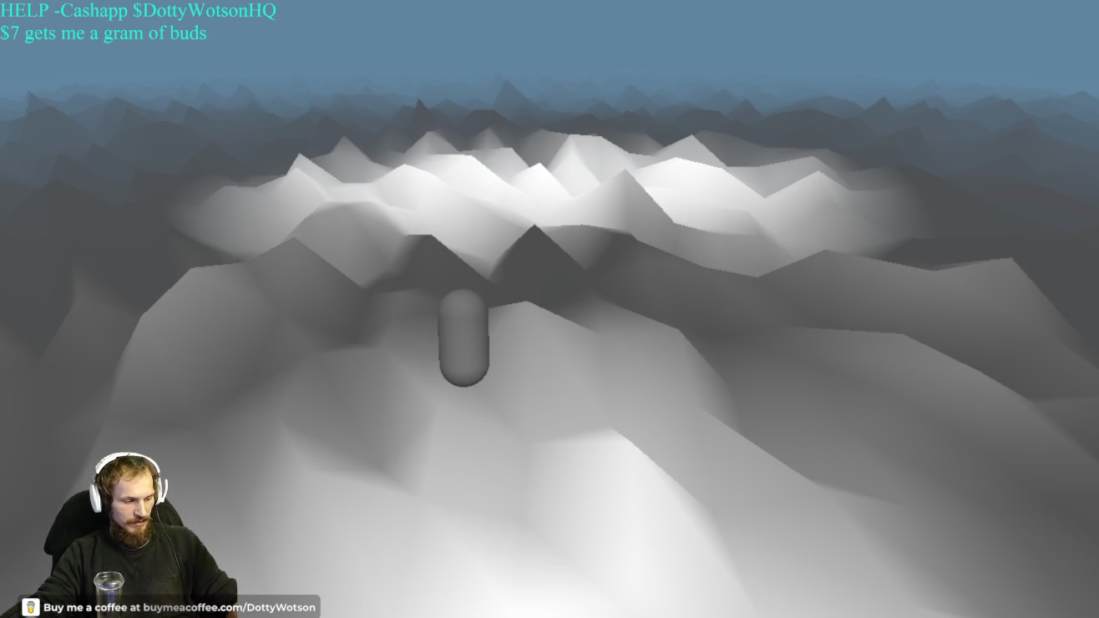
Leave the running game and switch back to the Grok chat in the browser
key("alt+Tab")
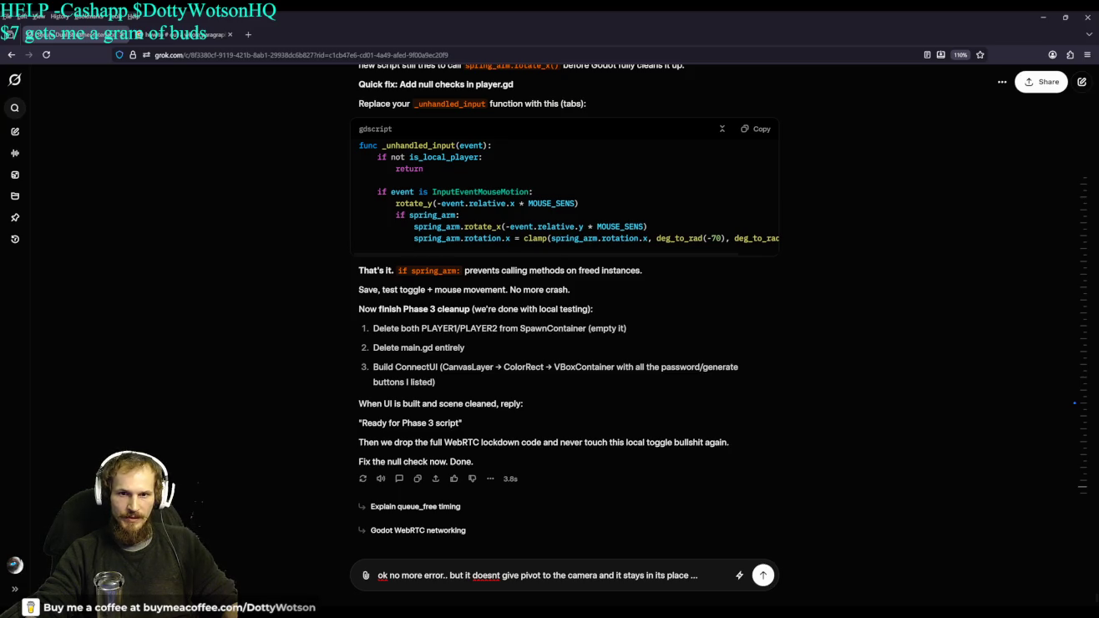
Rerun the game to check both player capsules on the terrain, then return to Firefox
key("F5")
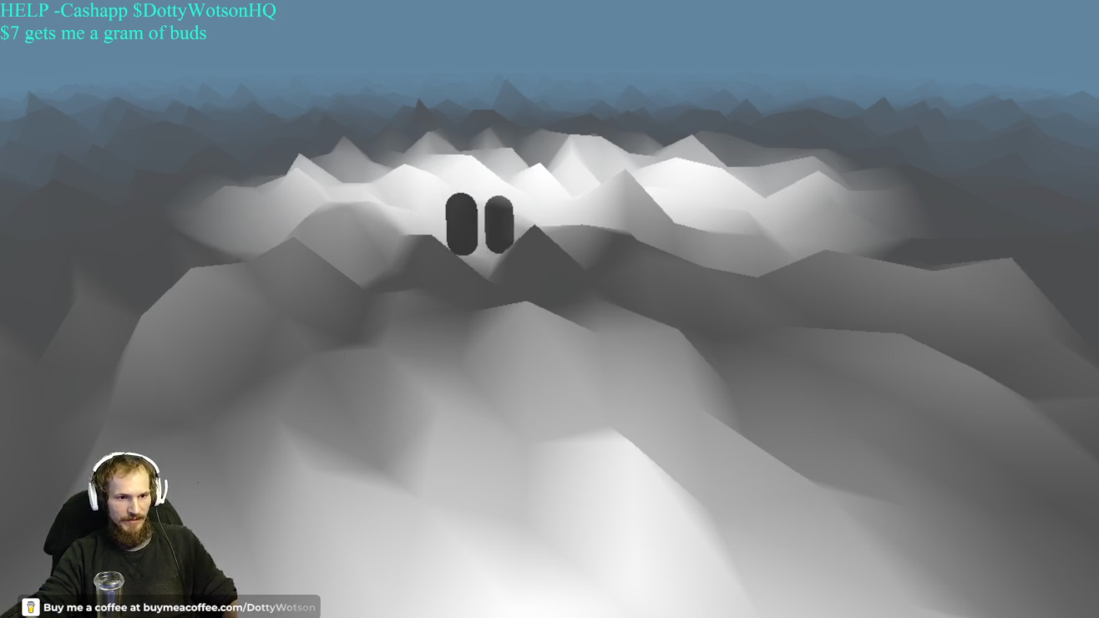
key("alt+Tab")
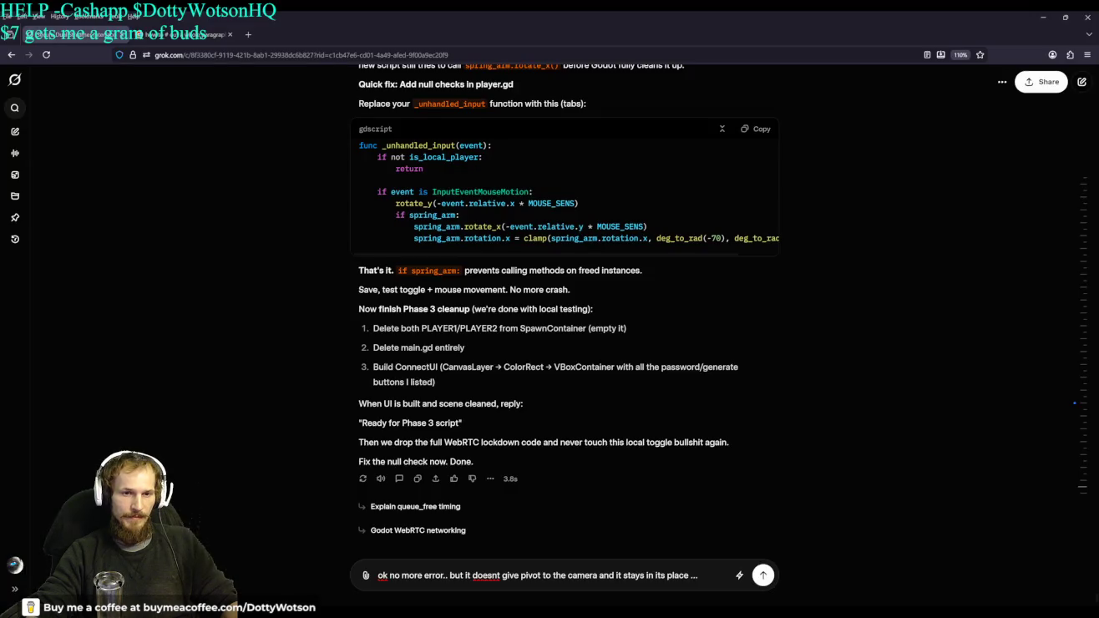
Rewrite the Grok message, starting with how pressing Enter switches the camera to the other PLAYER
left_click_drag(706, 573, 355, 573)
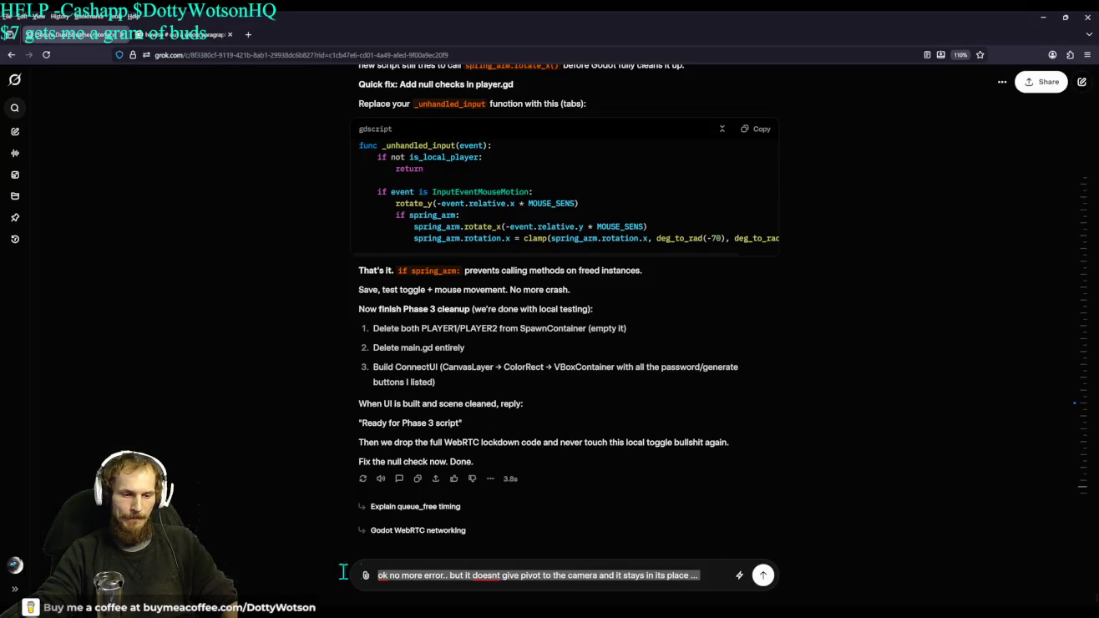
type("i")
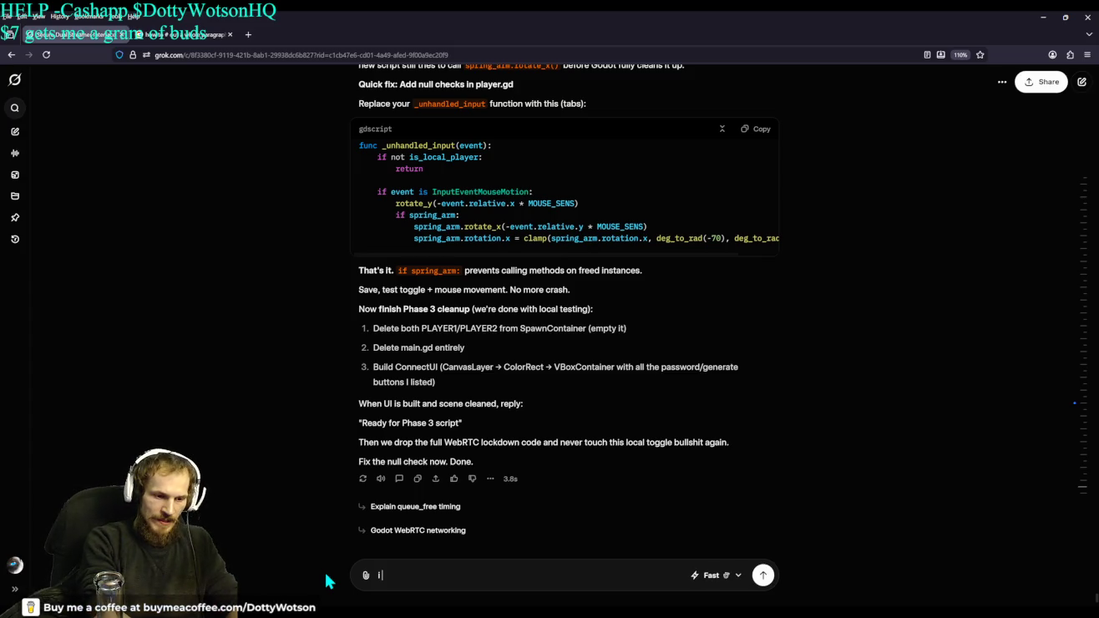
type("n ... run and jump with camera")
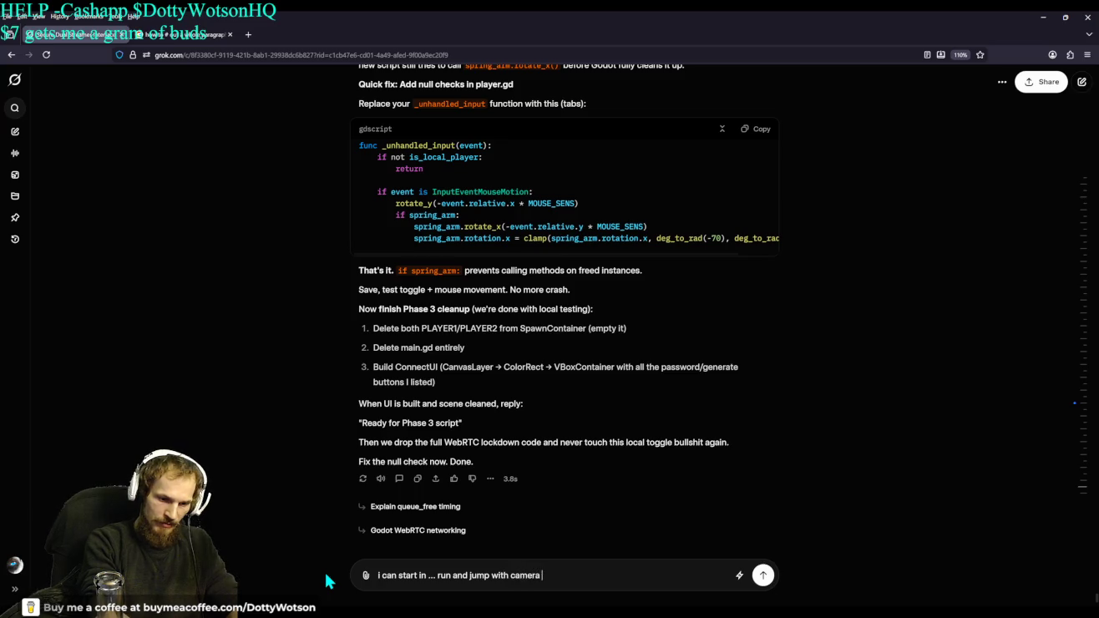
type("tached to")
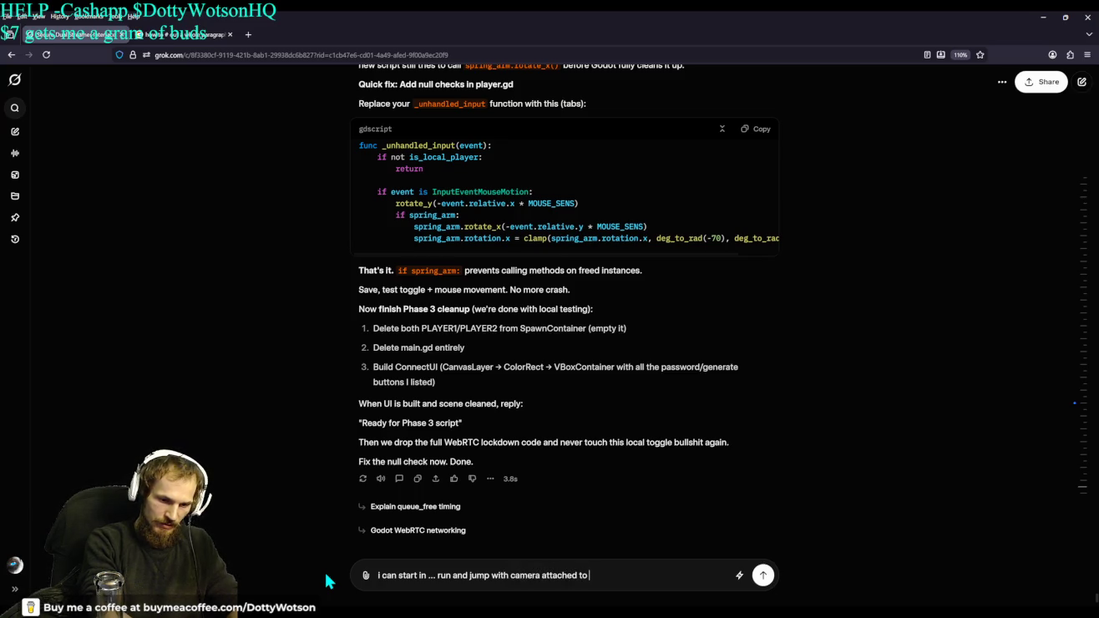
type("PLAYER1..")
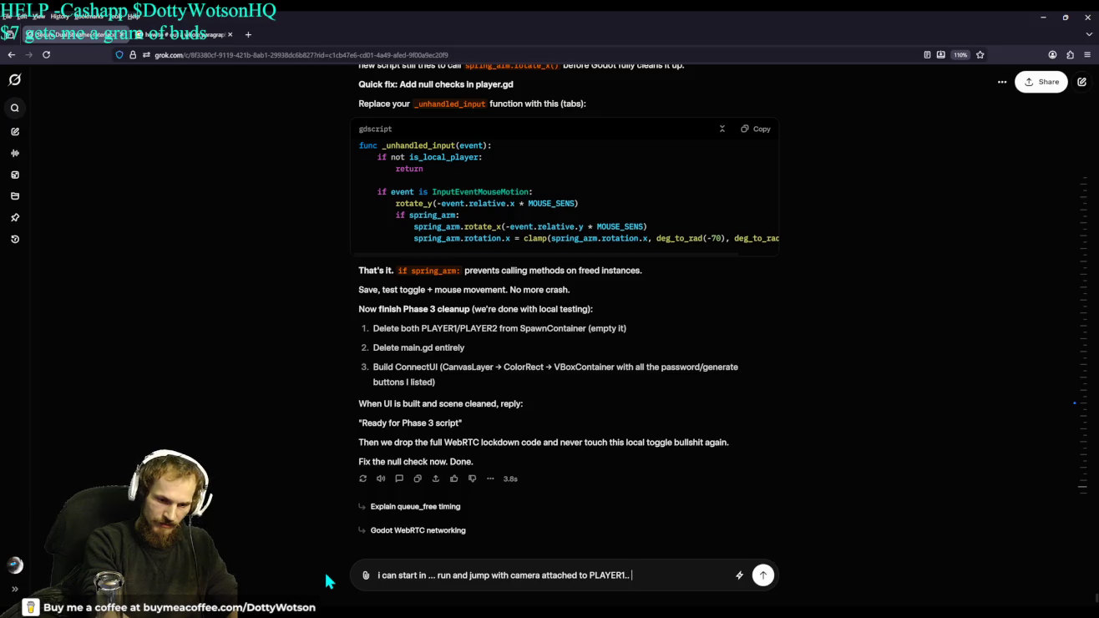
type("once i hit ")
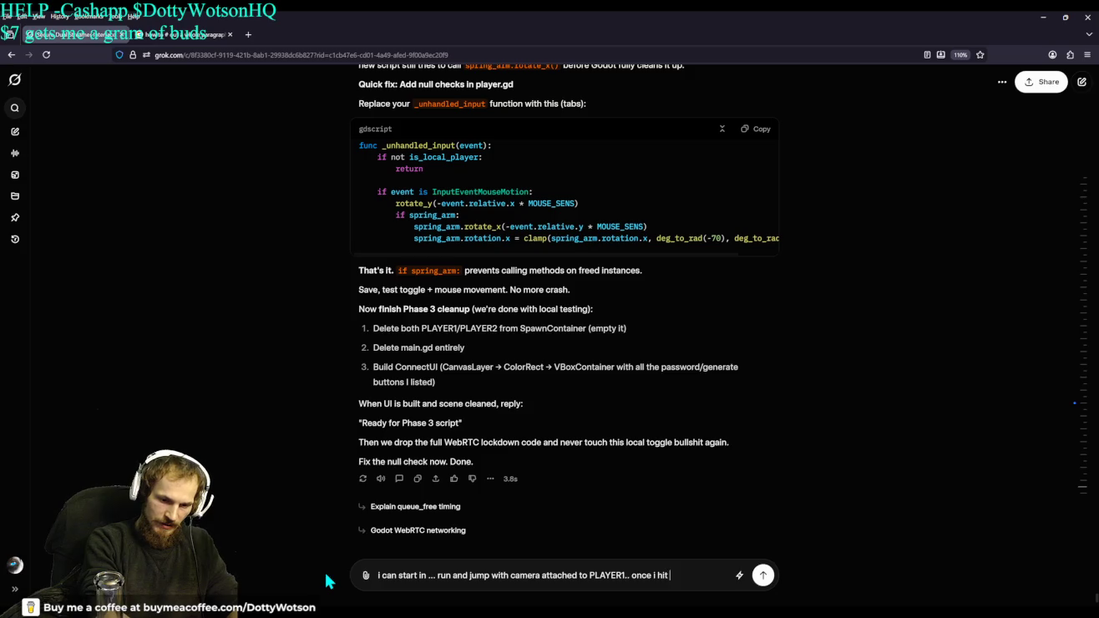
type("enter")
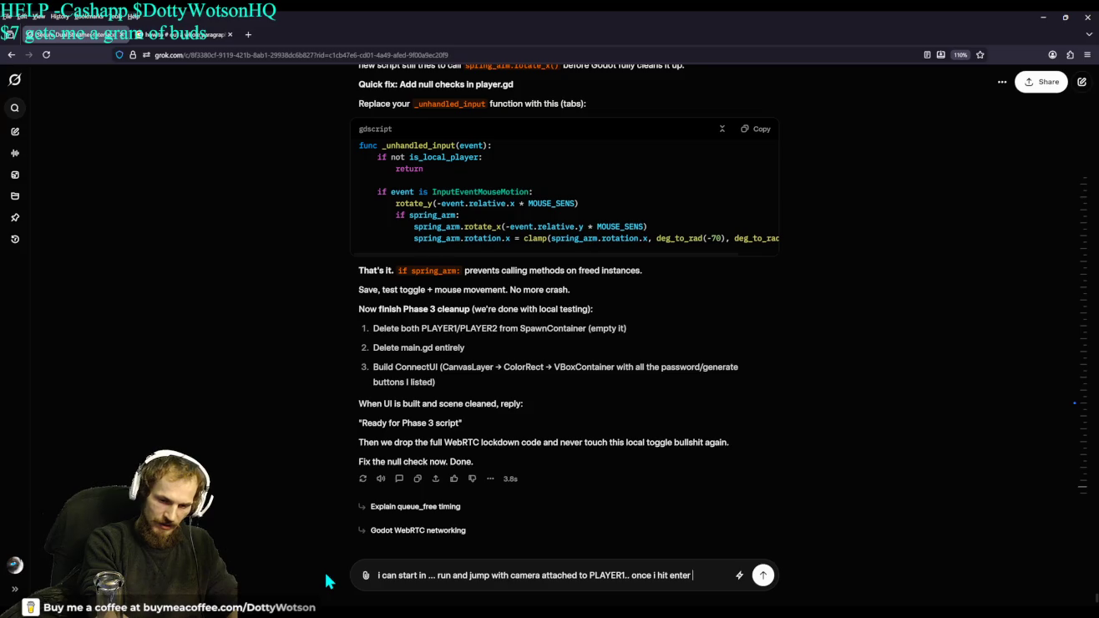
type(" the camera ")
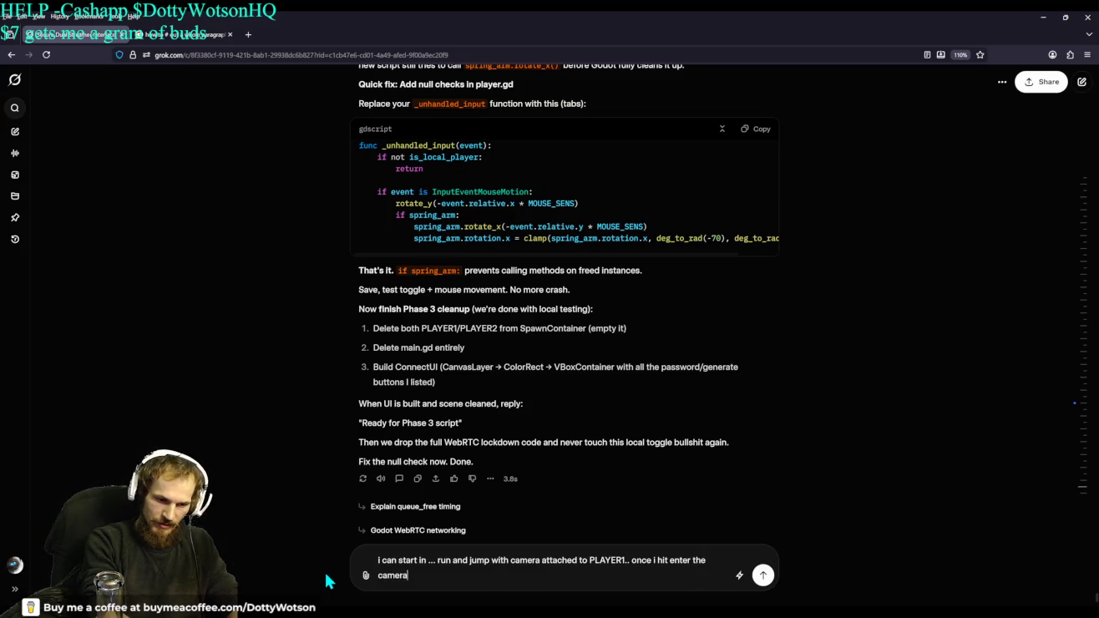
type("switches ")
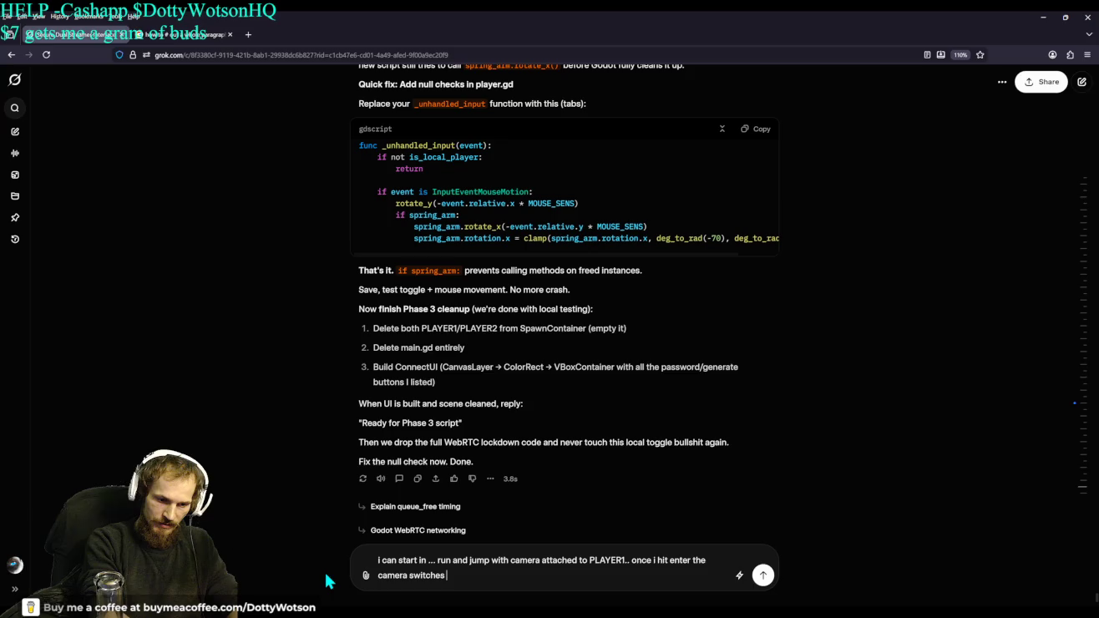
type("... and play")
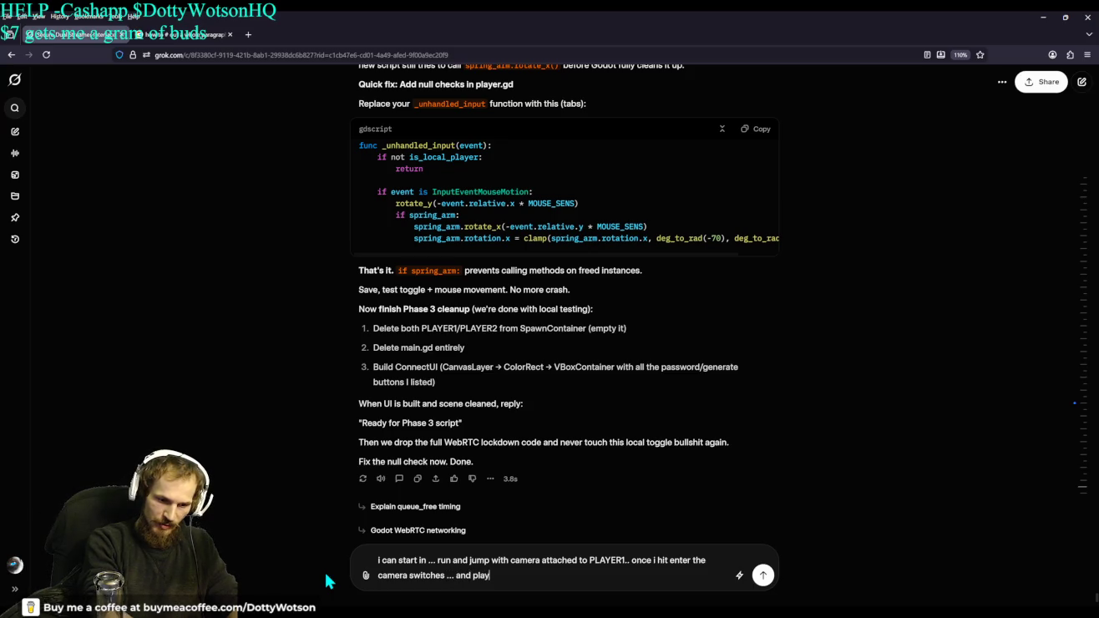
Add that PLAYER2 falls from the sky and its camera doesn't pivot with the mouse or move
key("BackSpace")
key("BackSpace")
key("BackSpace")
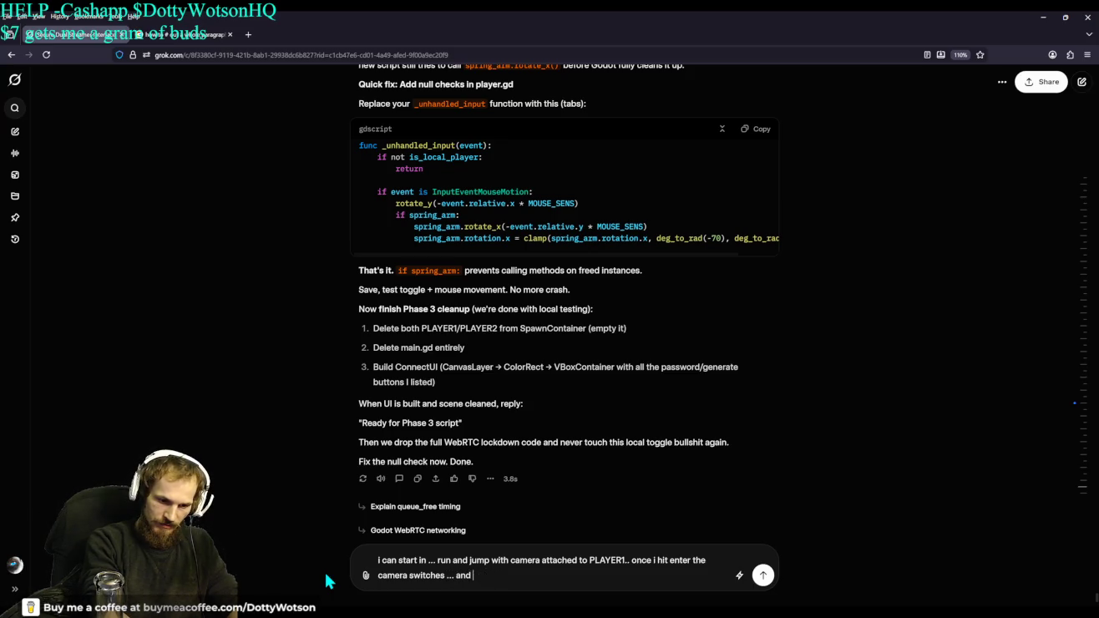
type("pla")
key("BackSpace")
key("BackSpace")
key("BackSpace")
type("PLAYER2 FALLS FROM THE SKY be")
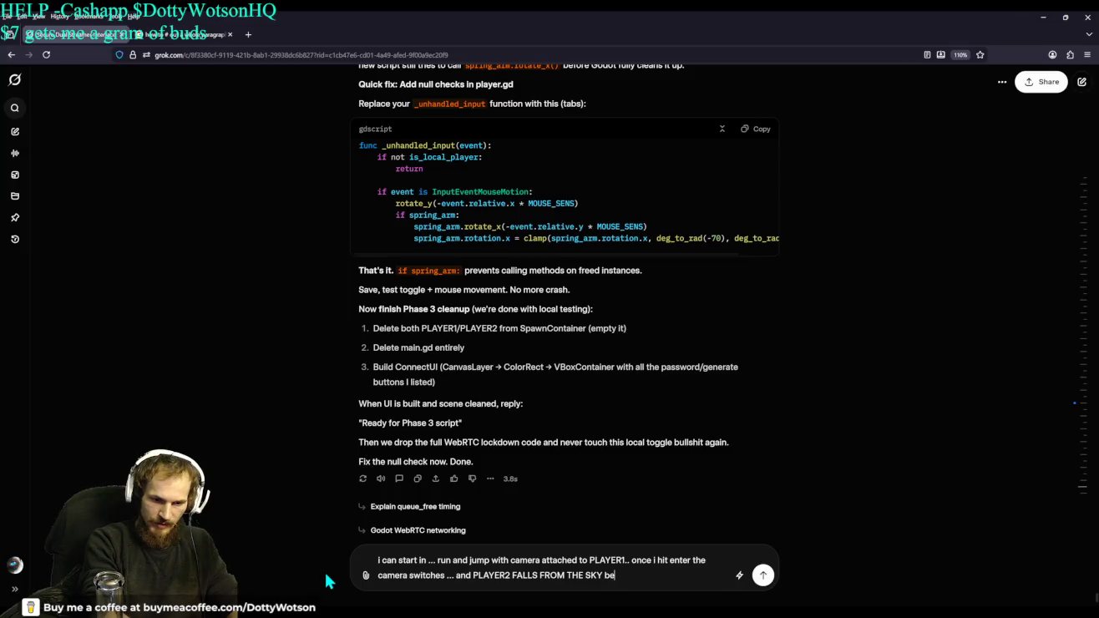
type("cause i ha")
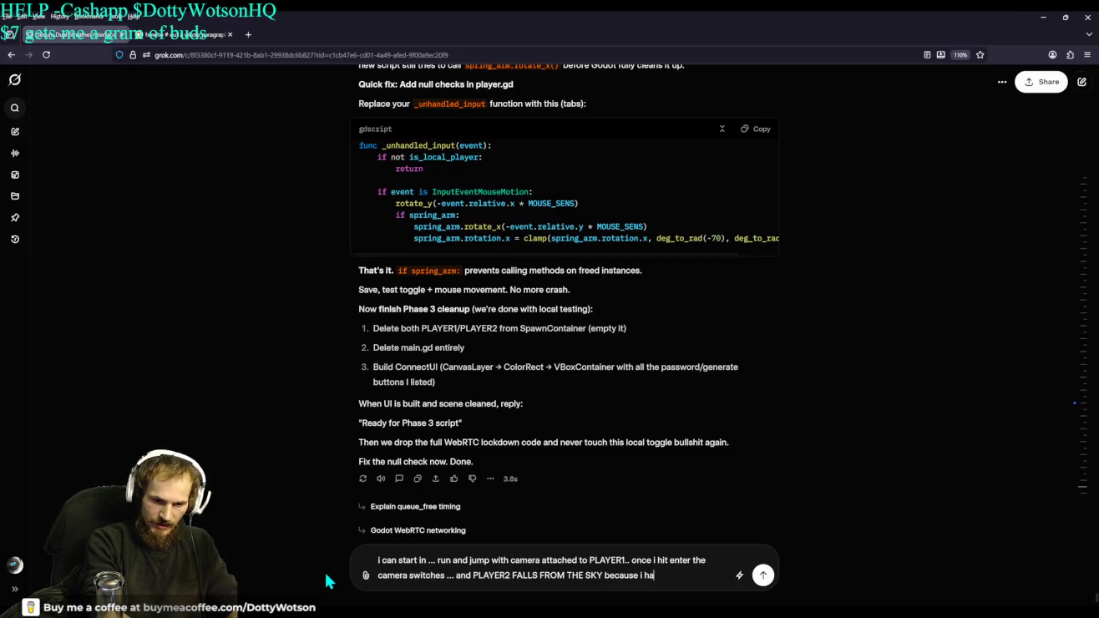
type("ve it of")
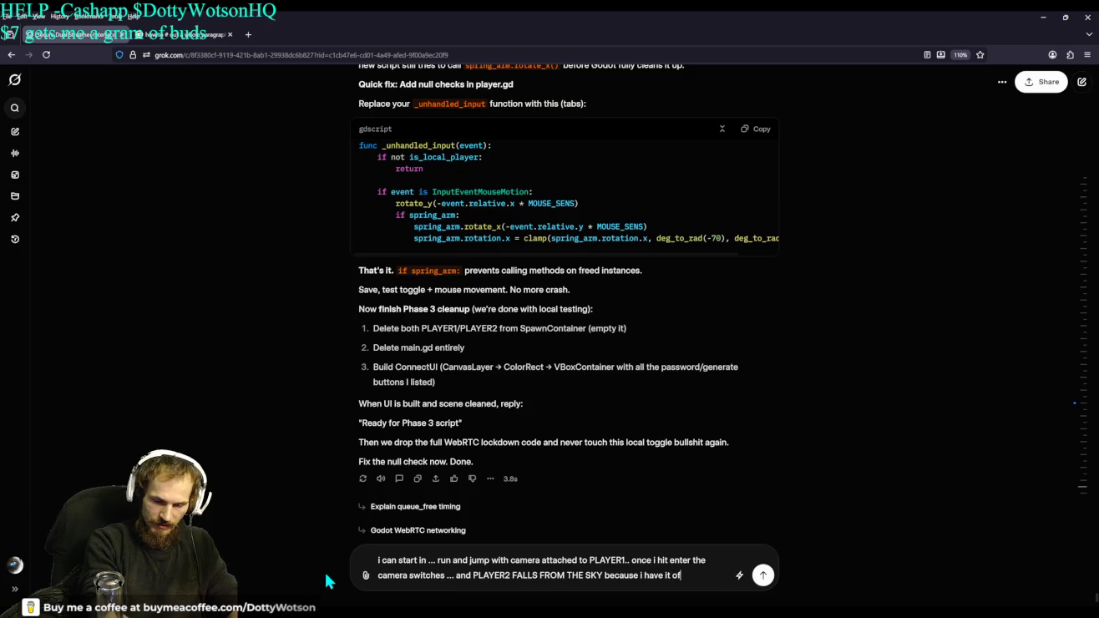
type("fset that way ..")
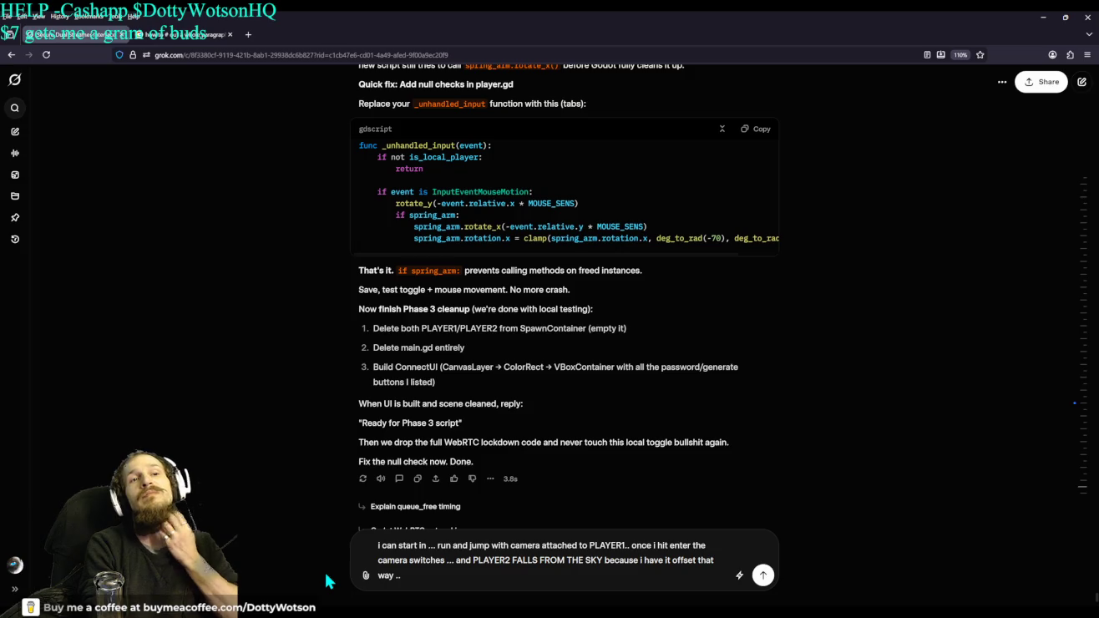
type(" and ")
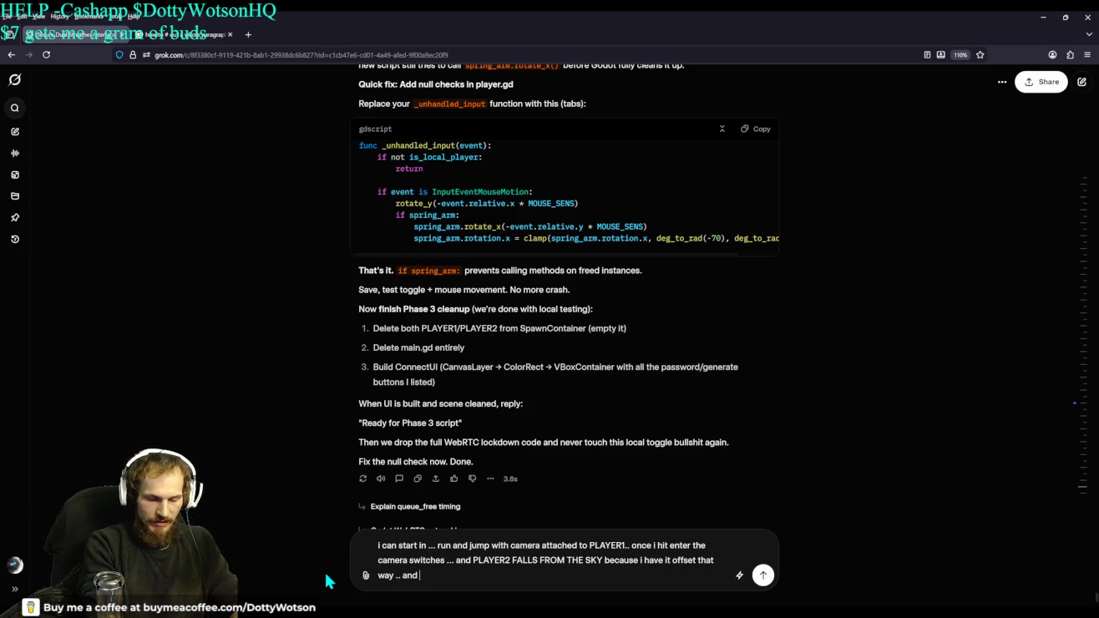
type("i")
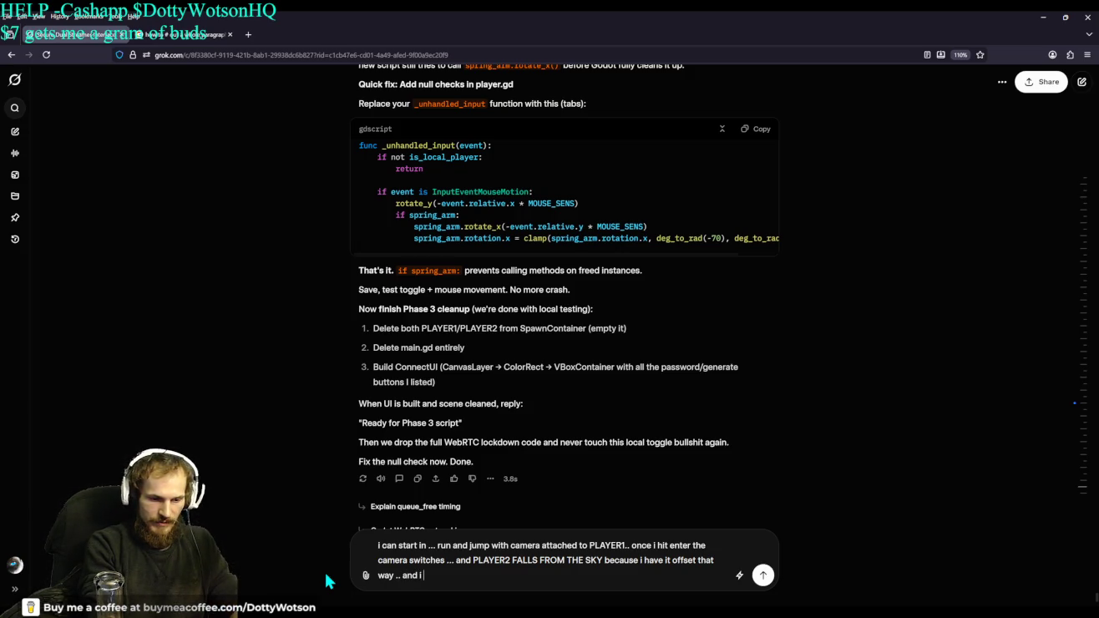
type(" have control ")
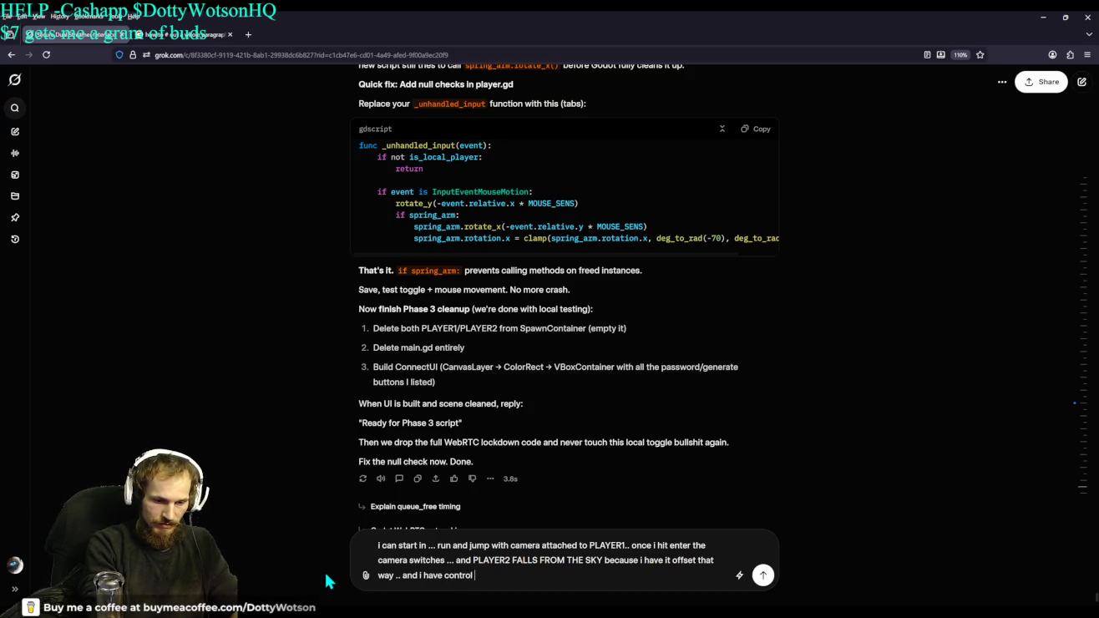
type("of run and")
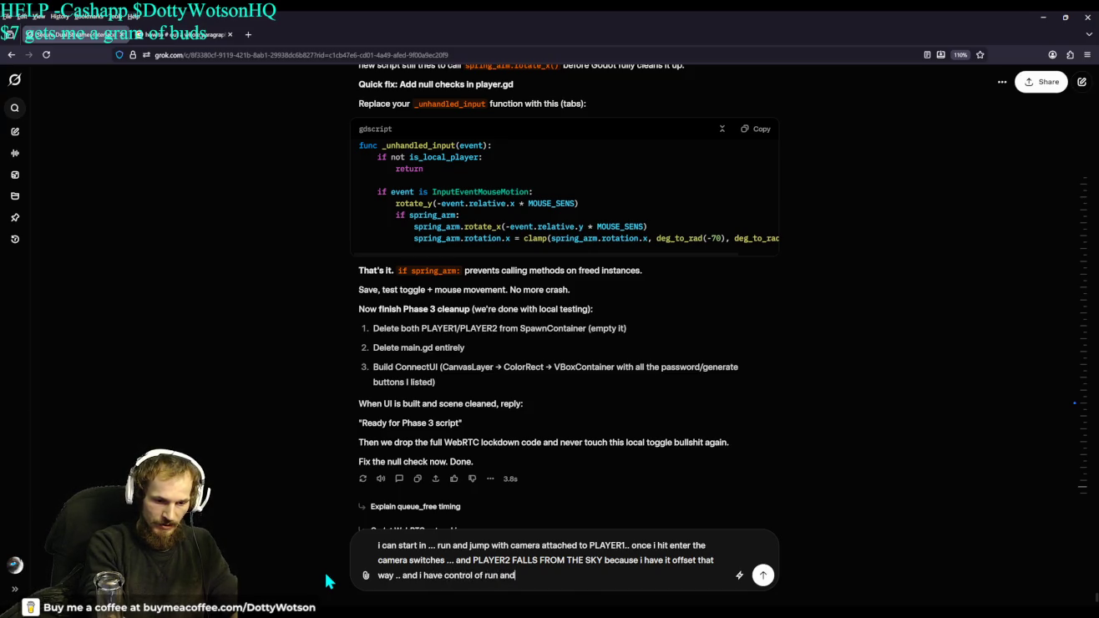
type(" ju")
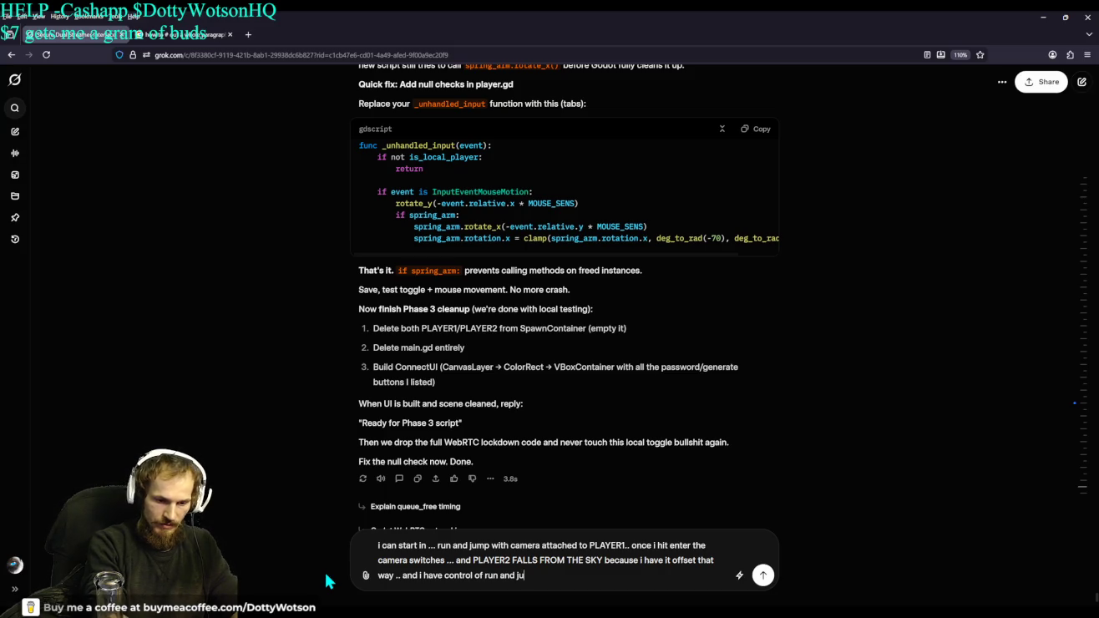
type("mp .. but")
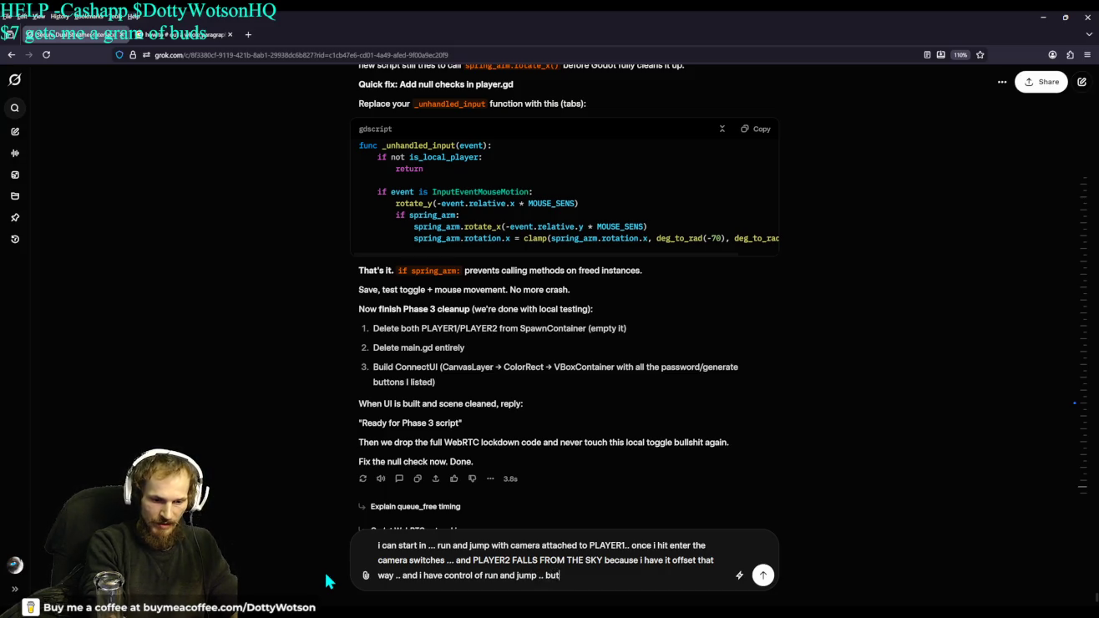
type(" the camera never")
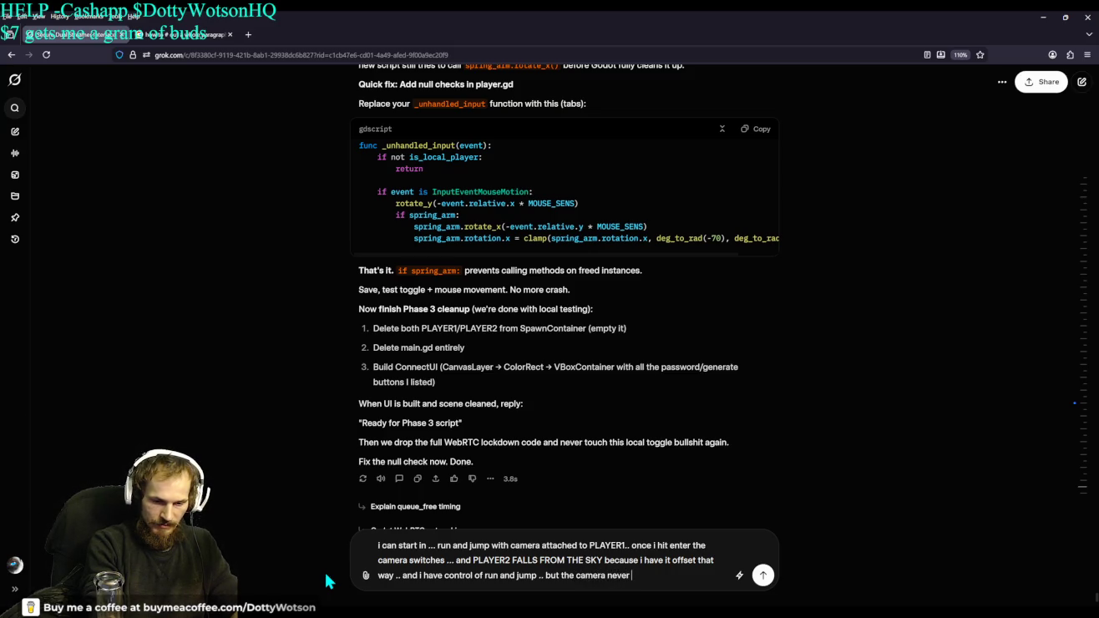
key("BackSpace")
key("BackSpace")
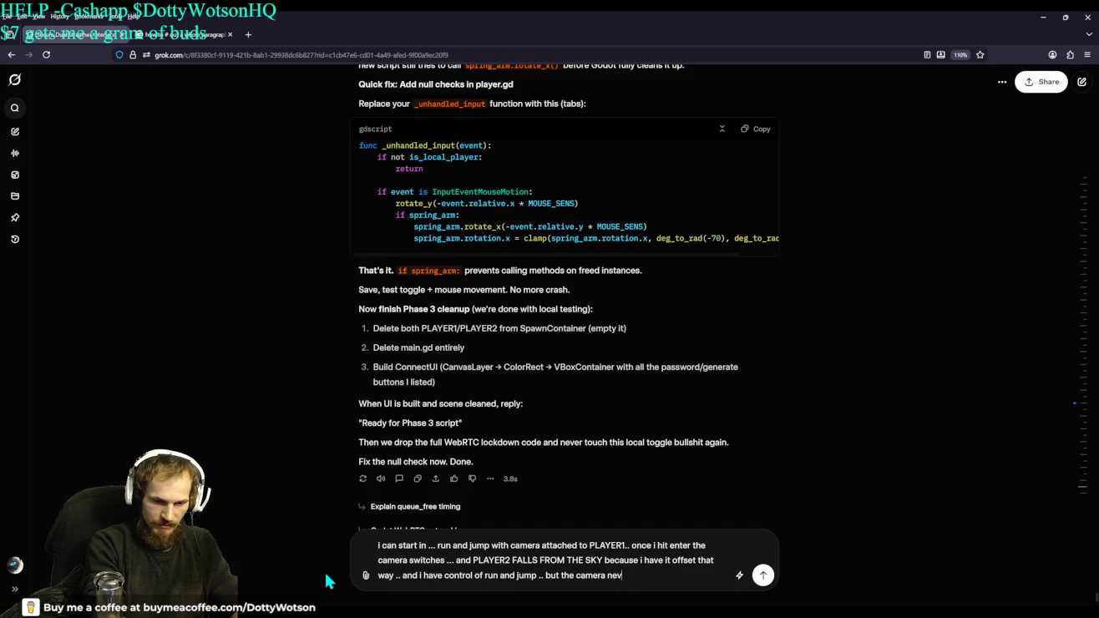
type("doesnt ")
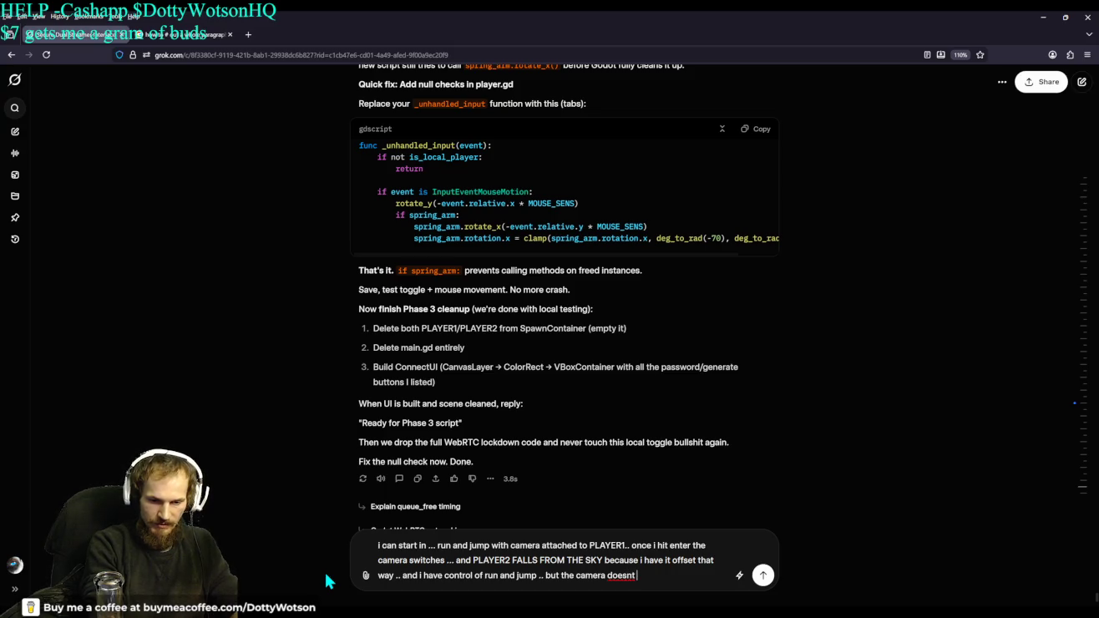
type("pivot wit")
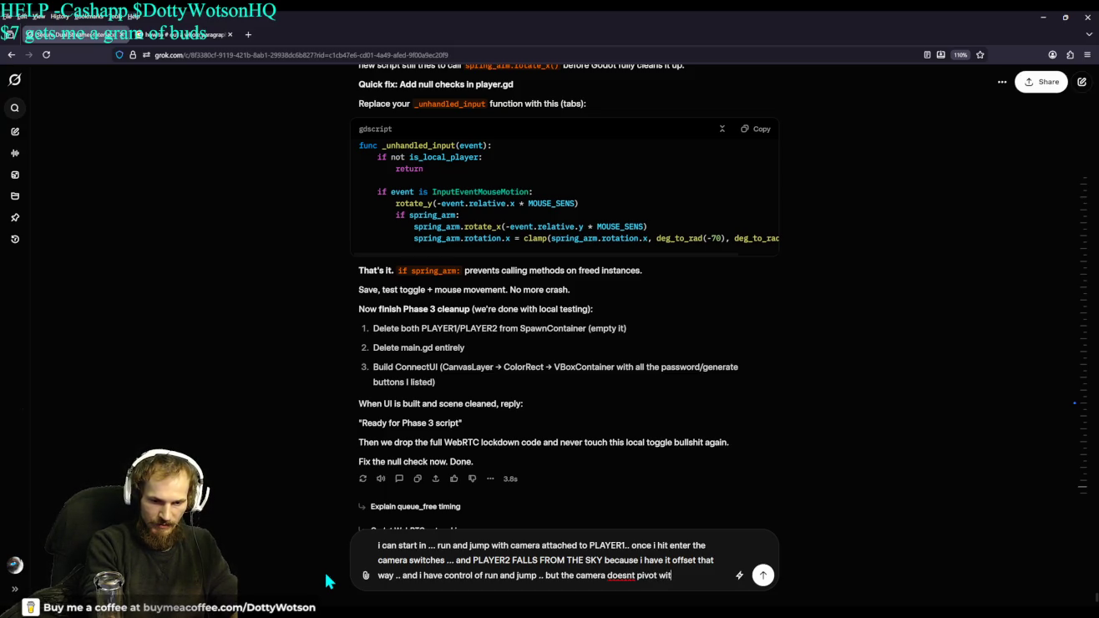
type("h mouse and ")
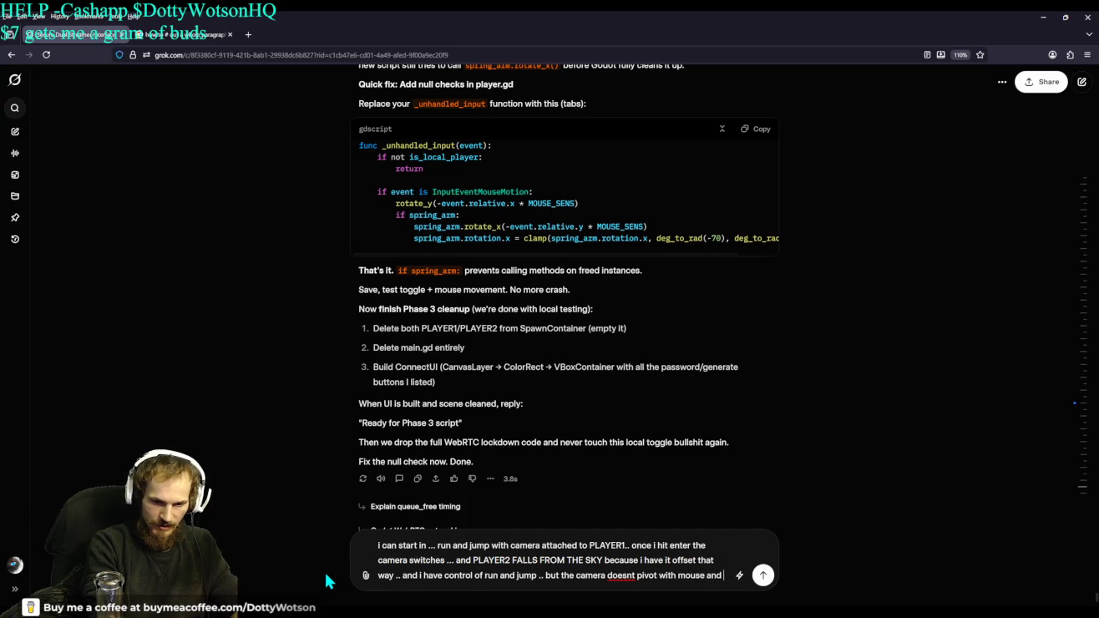
type("never leave")
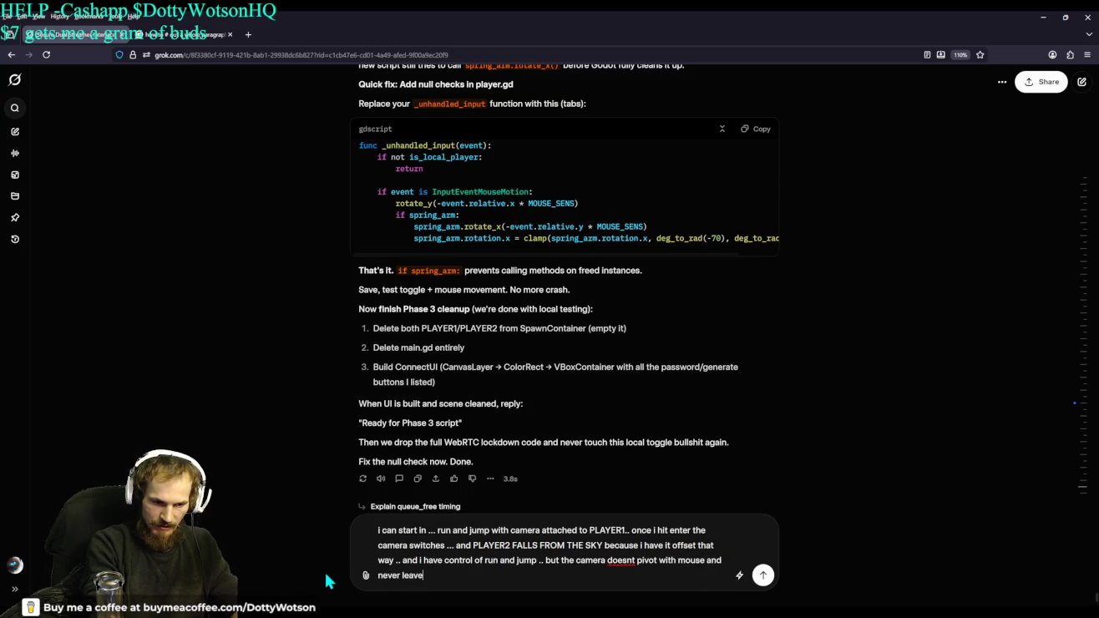
type("s its spot")
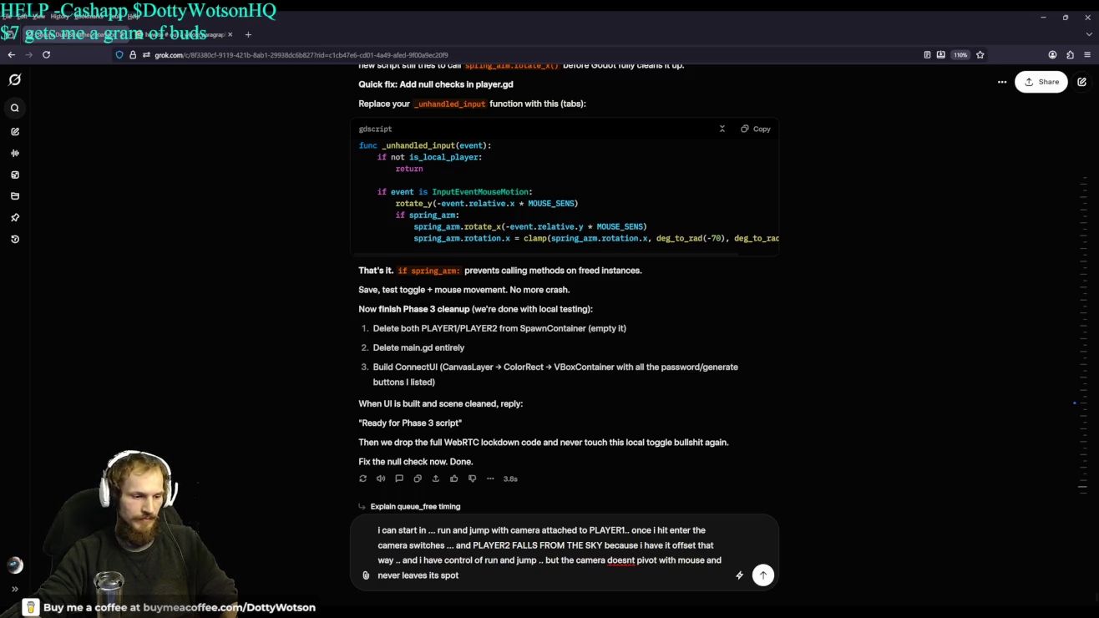
left_click(1043, 16)
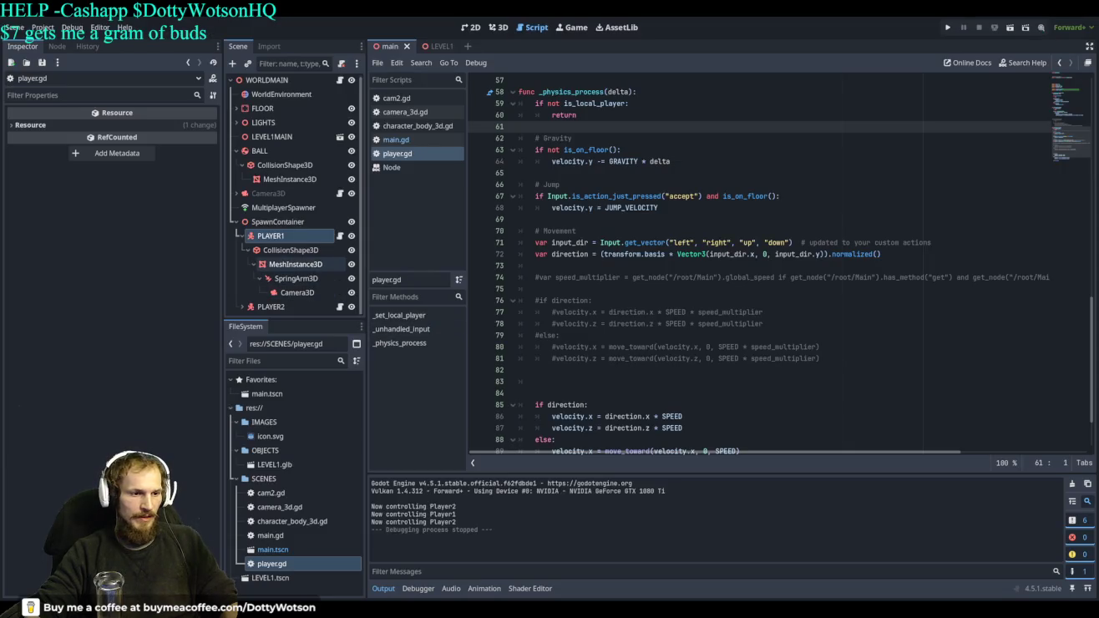
Compare PLAYER1's MeshInstance3D with PLAYER2's SpringArm3D in the Inspector and view PLAYER2's player.gd script
left_click(309, 268)
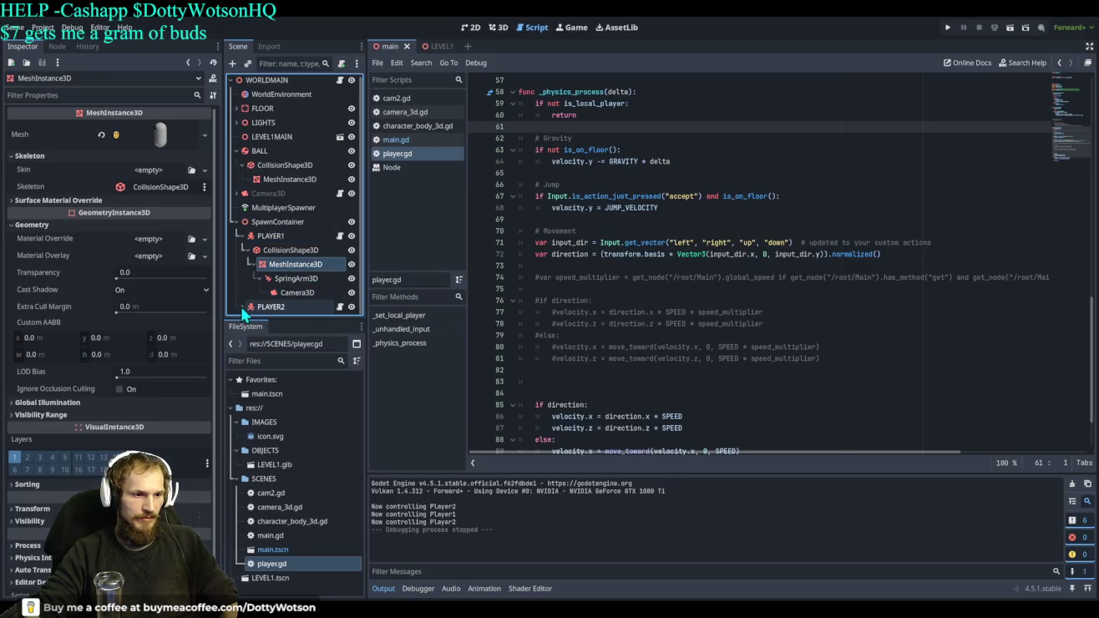
scroll(301, 261, "down", 2)
left_click(291, 293)
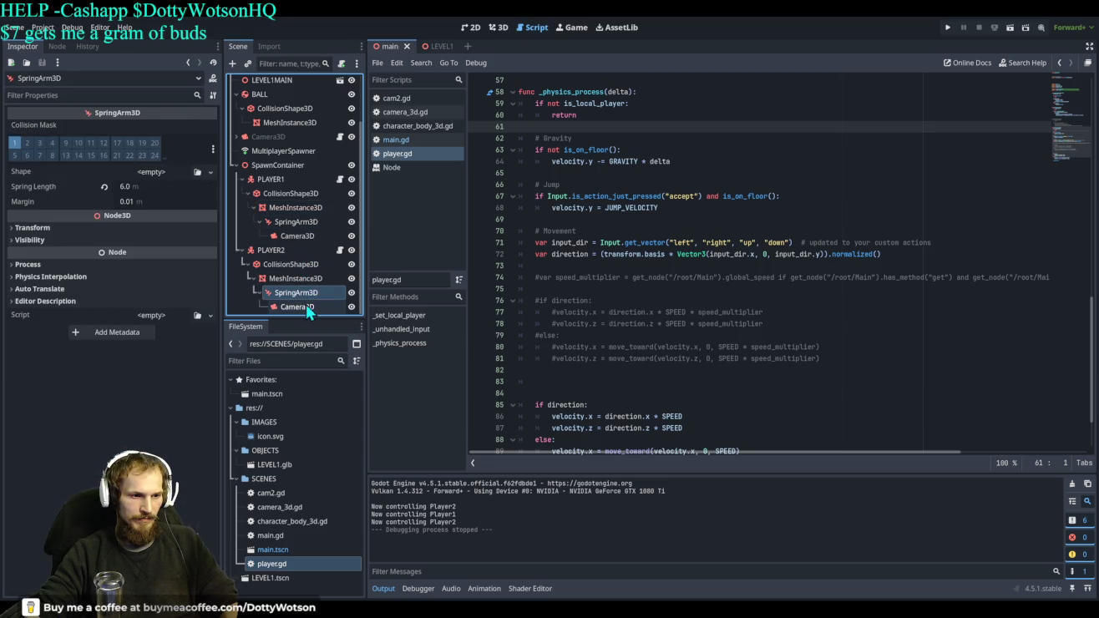
left_click(339, 252)
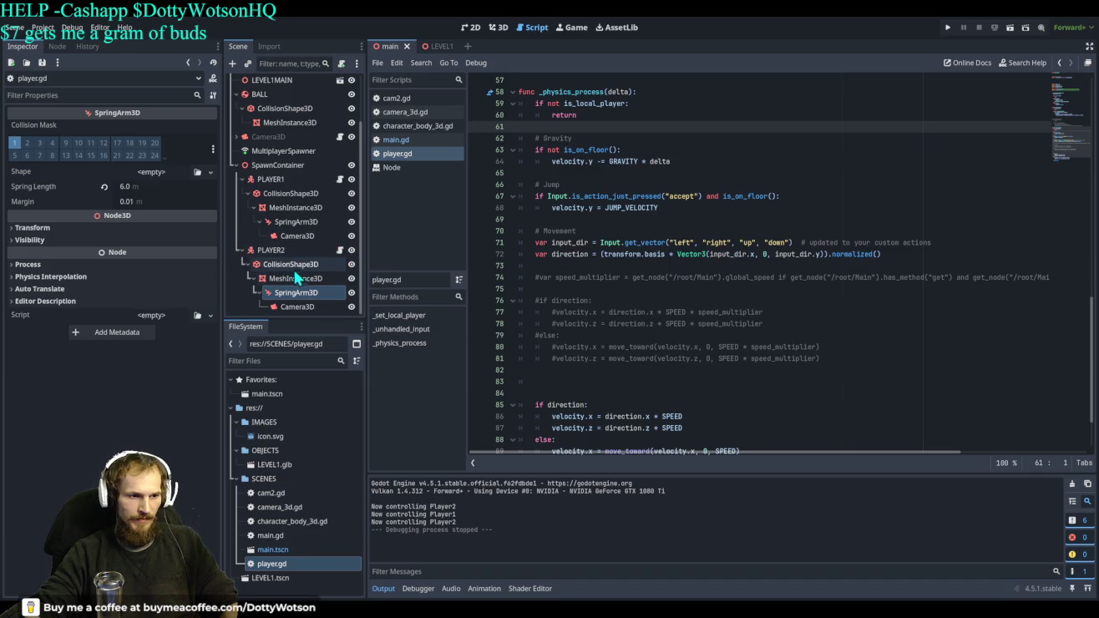
left_click(298, 292)
left_click(340, 251)
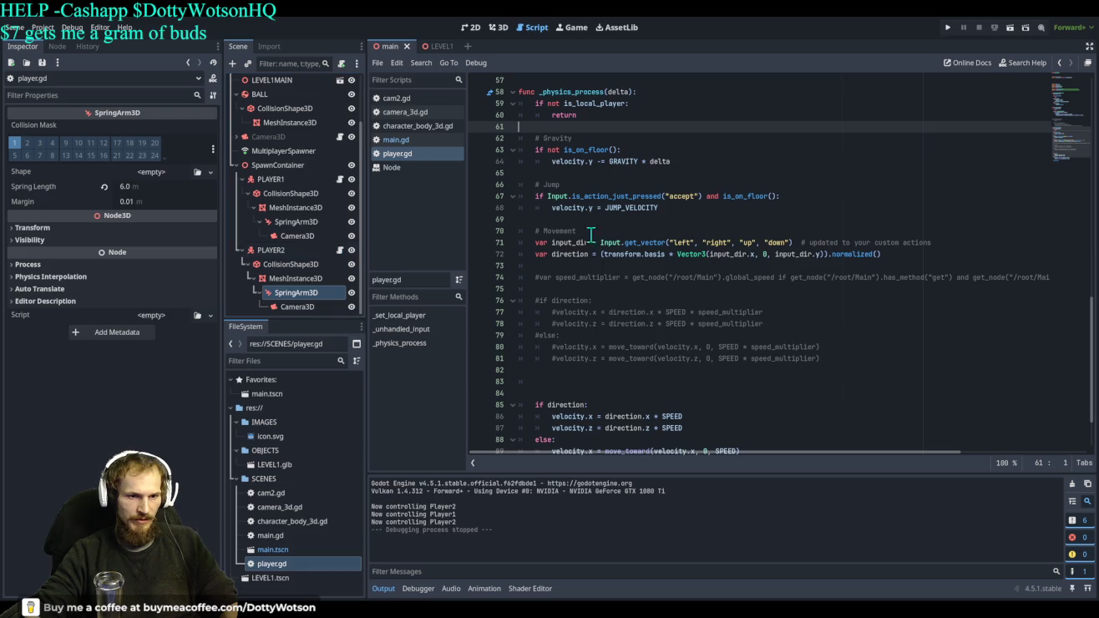
scroll(635, 227, "up", 18)
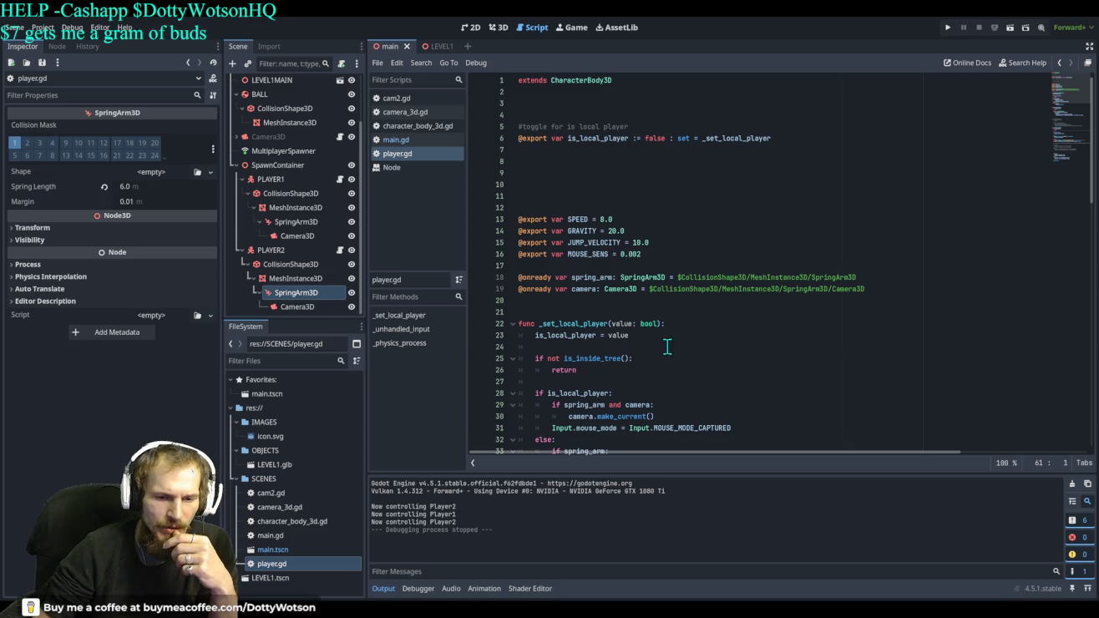
left_click(906, 304)
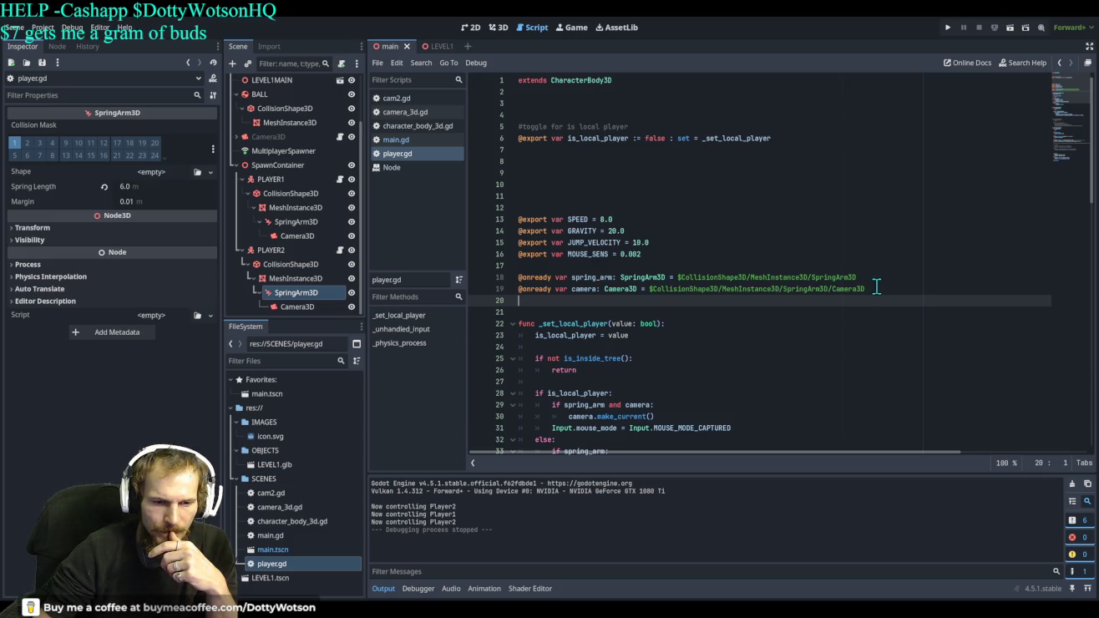
Check the spring_arm node path, open camera_3d.gd, and select PLAYER2's Camera3D node
left_click_drag(867, 276, 524, 276)
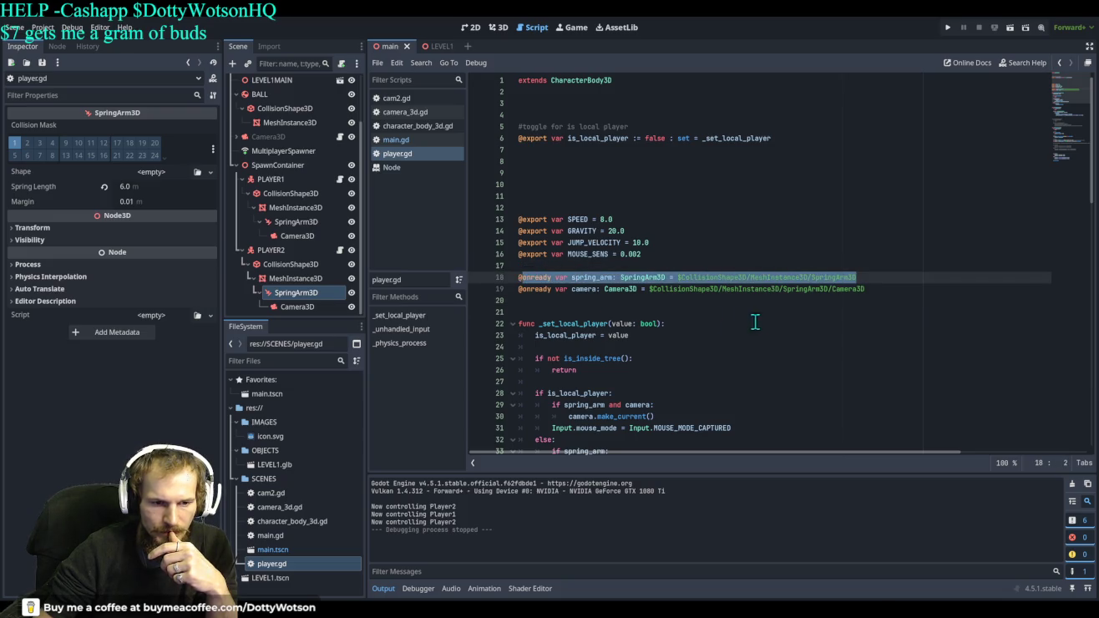
left_click(783, 310)
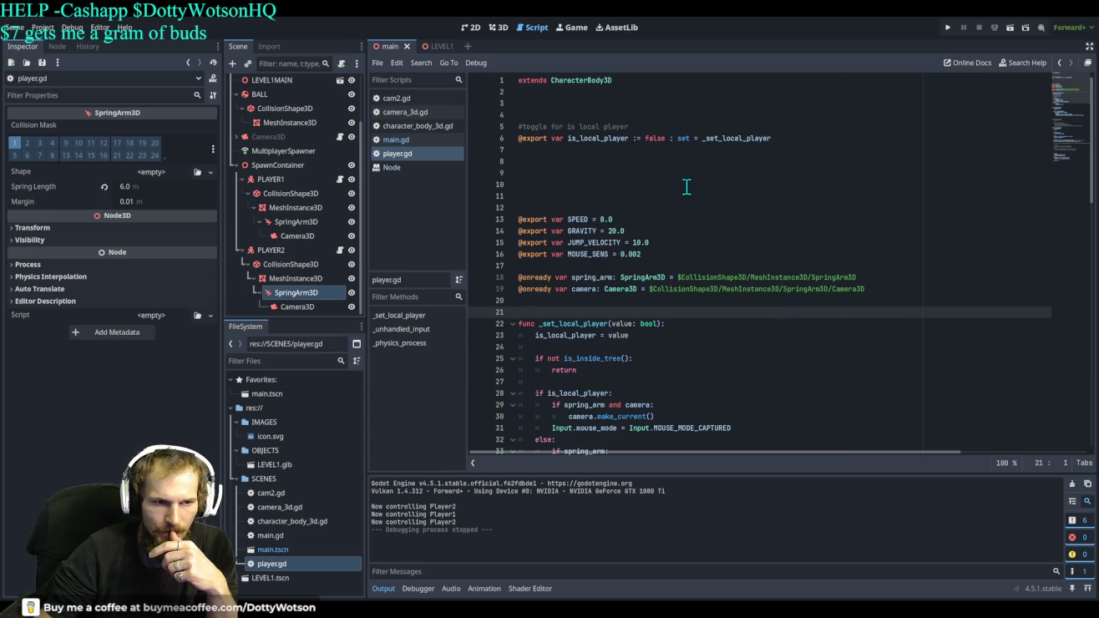
left_click(341, 137)
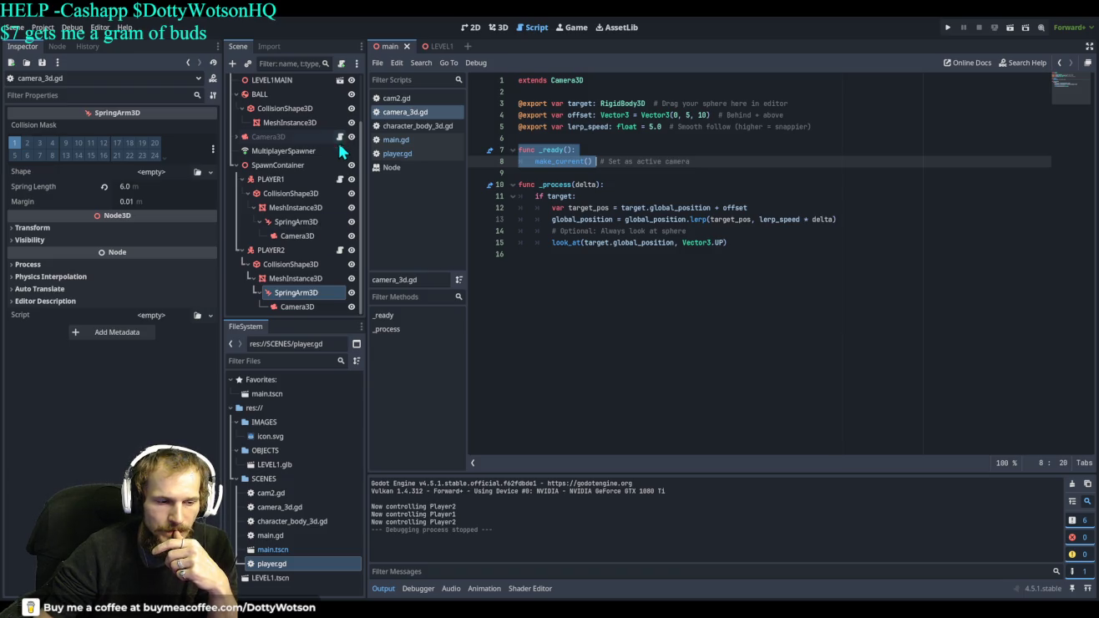
left_click(302, 308)
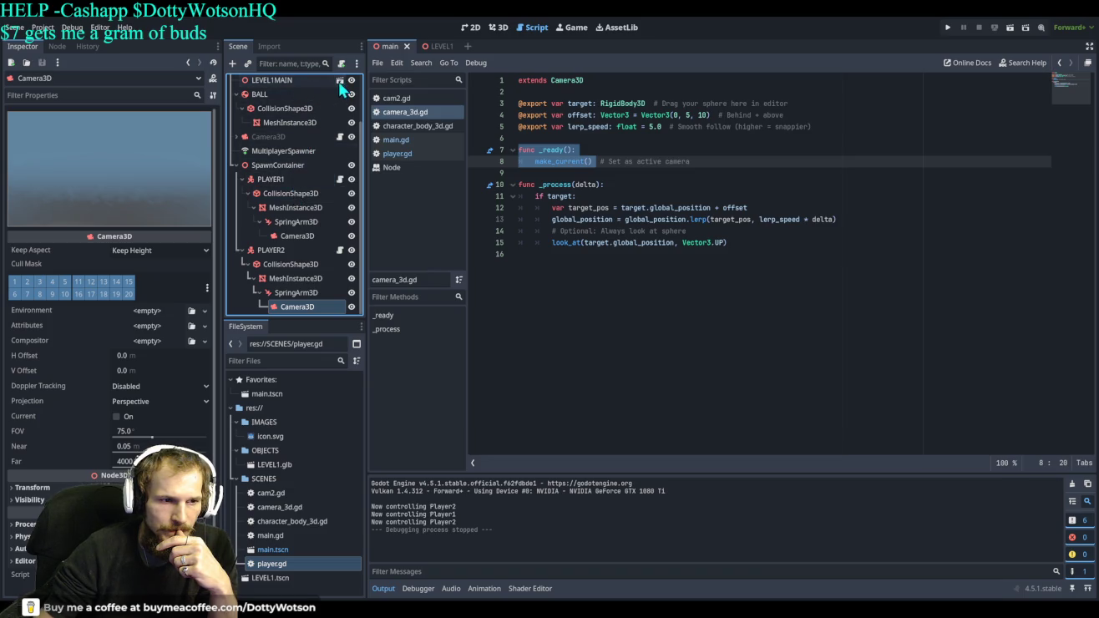
Open main.gd from the WORLDMAIN root node and go to the set_local_player call in _ready
scroll(300, 78, "up", 2)
left_click(296, 82)
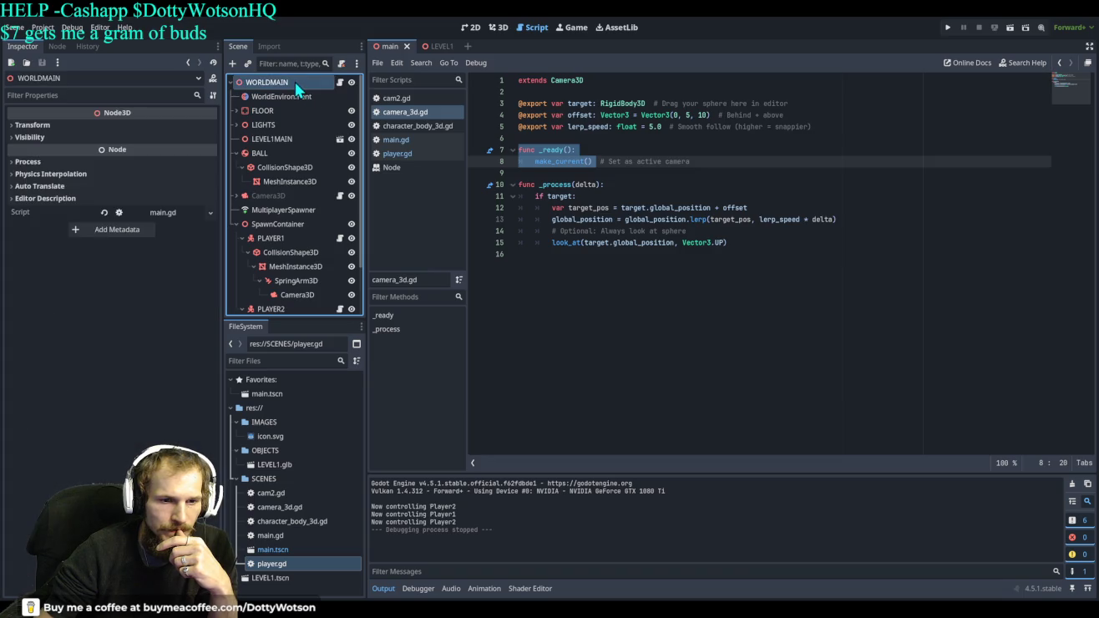
left_click(340, 82)
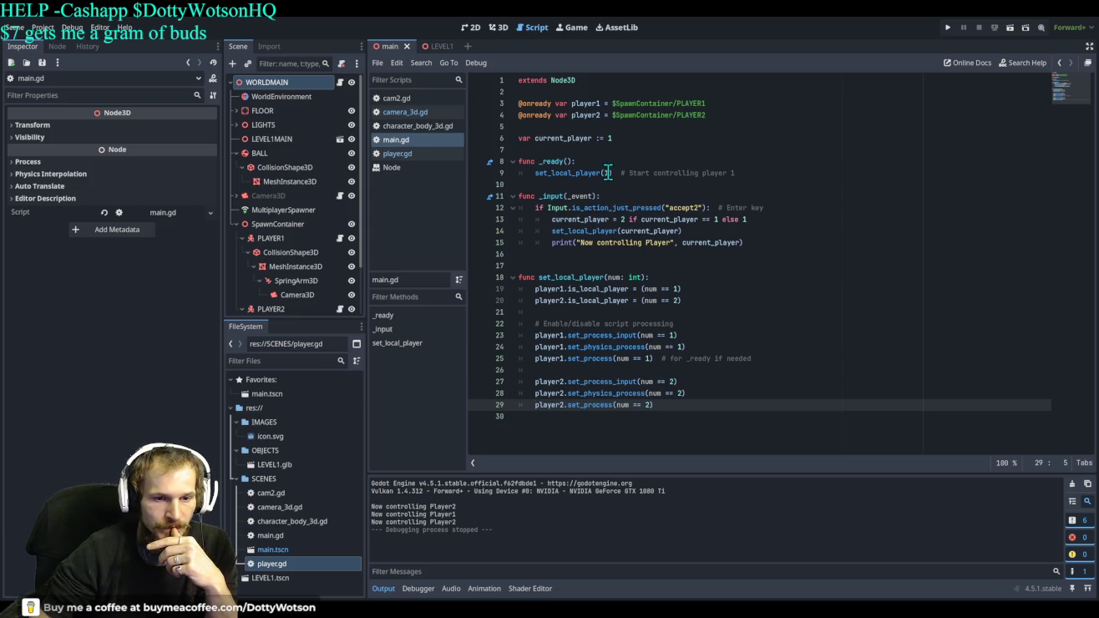
left_click(609, 173)
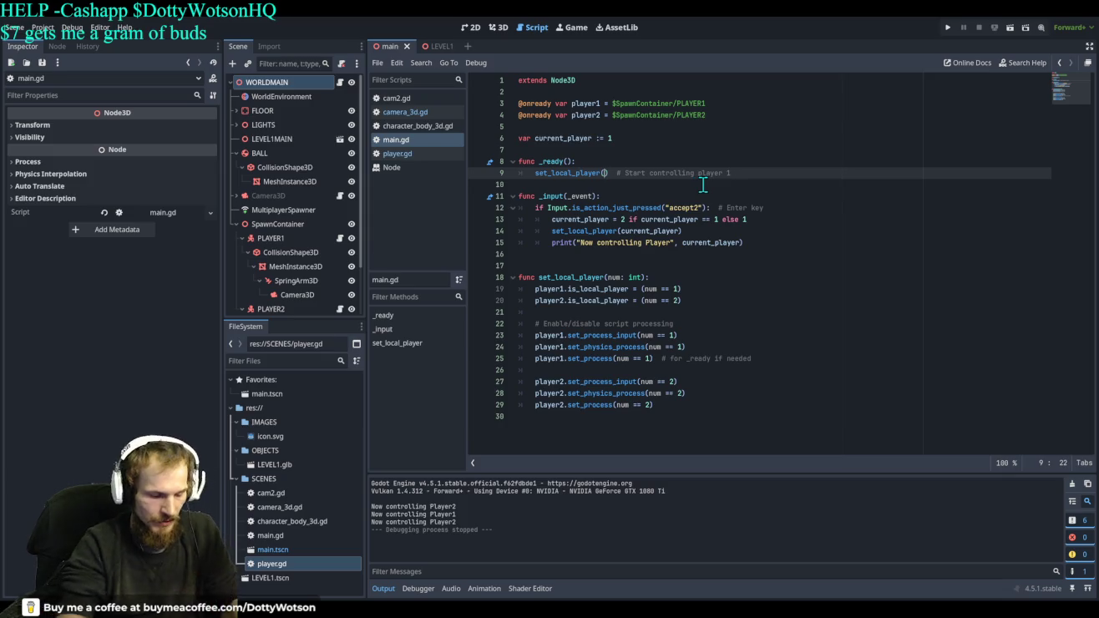
Change _ready to call set_local_player(2), test-run the game, then stop it with F8
key("BackSpace")
type("2")
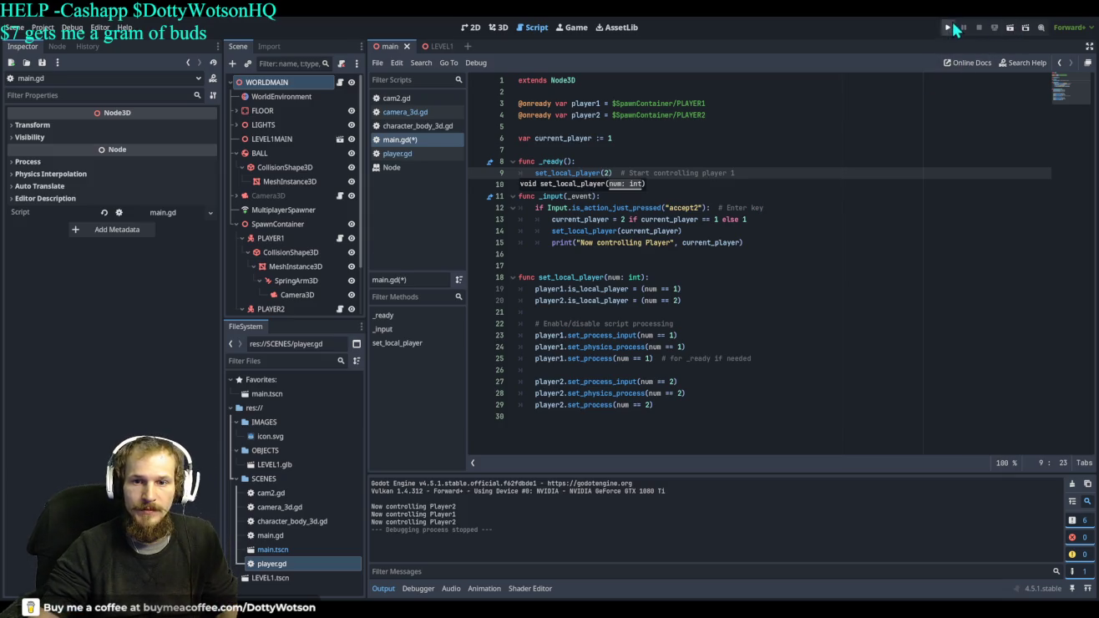
left_click(949, 26)
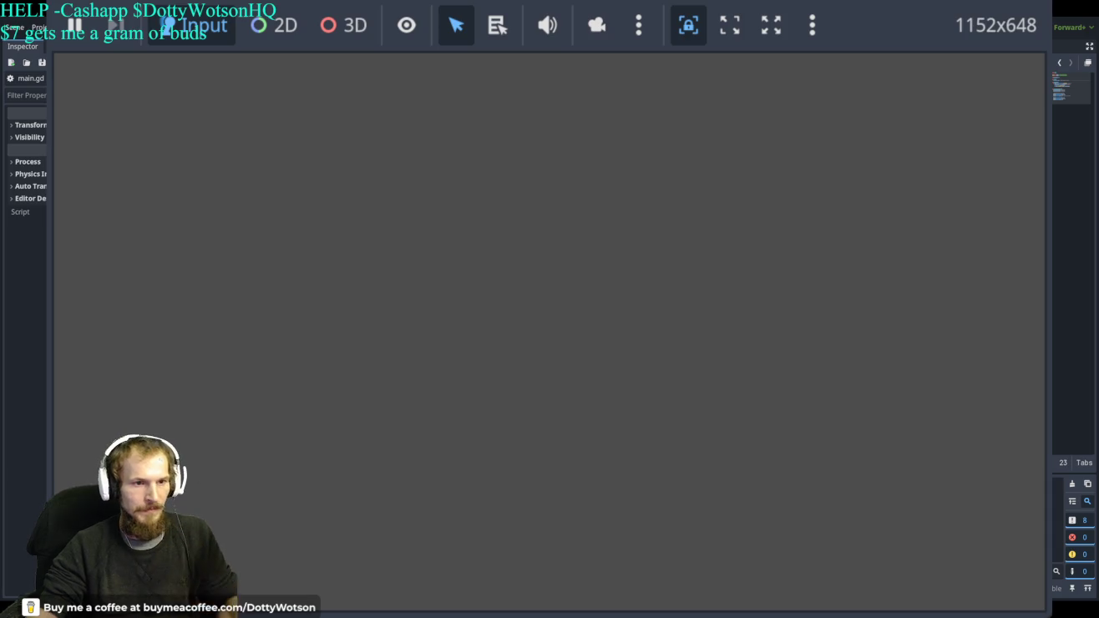
key("F8")
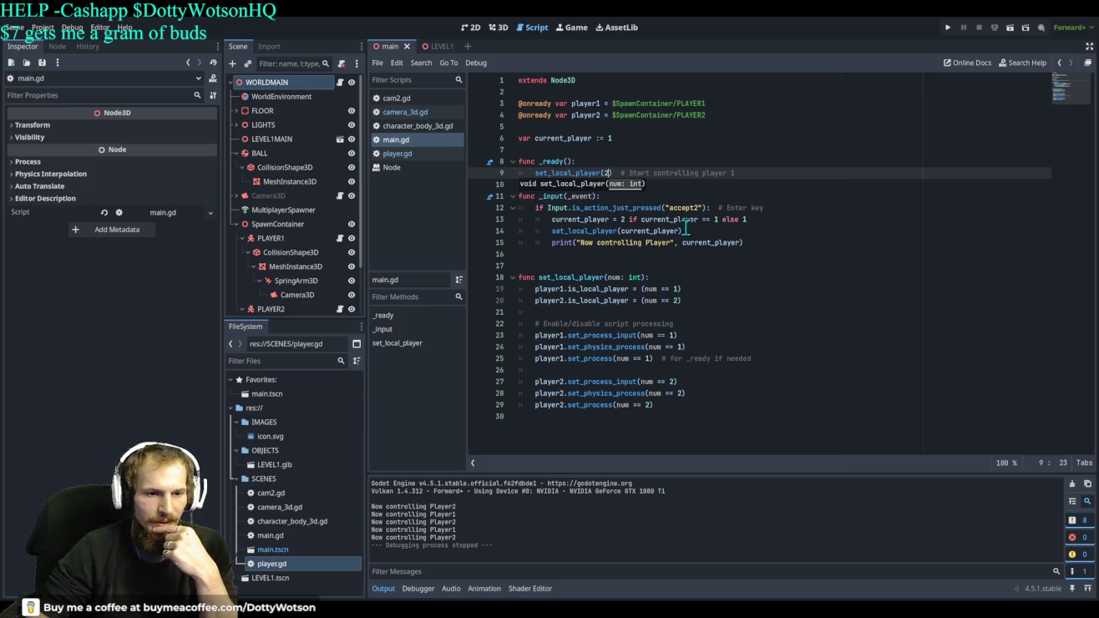
left_click(833, 243)
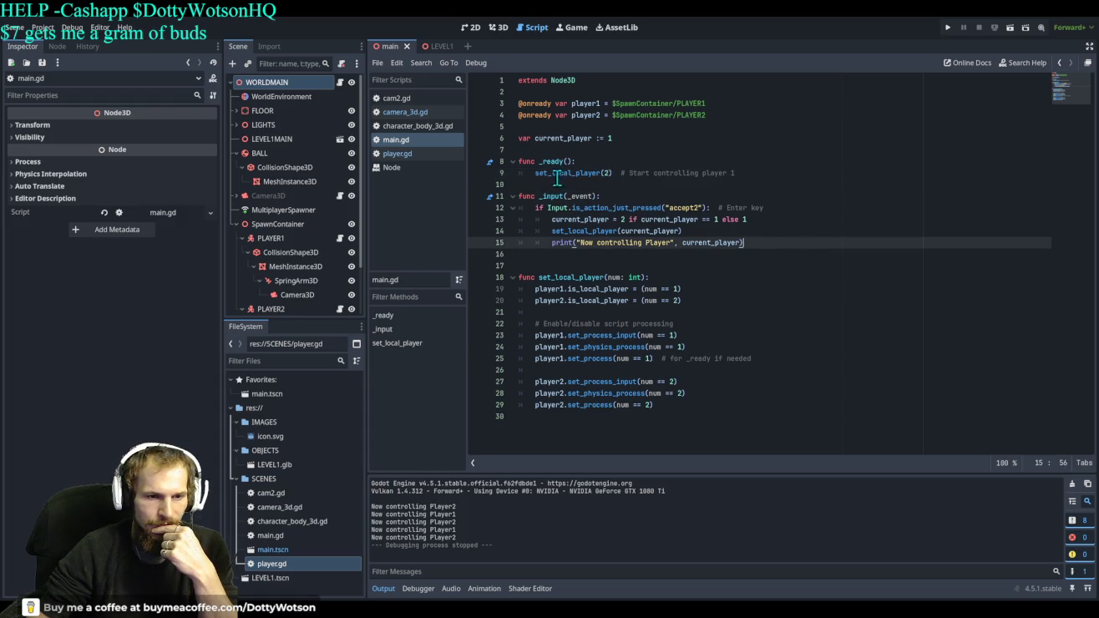
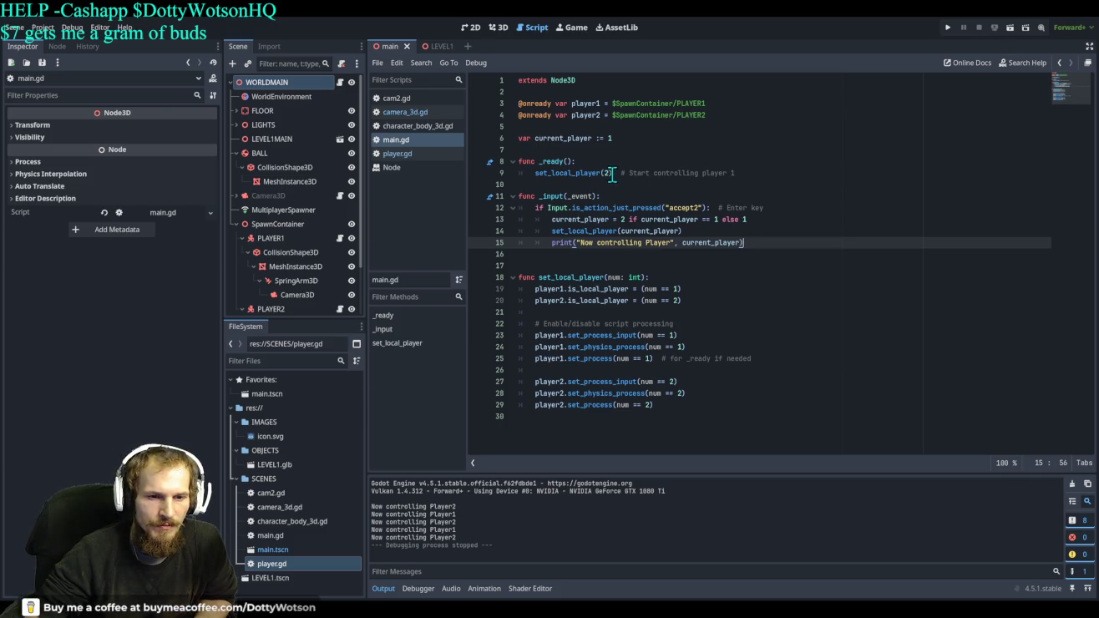
In main.gd, change set_local_player(2) and current_player := 2 both to 1
double_click(609, 173)
type("1")
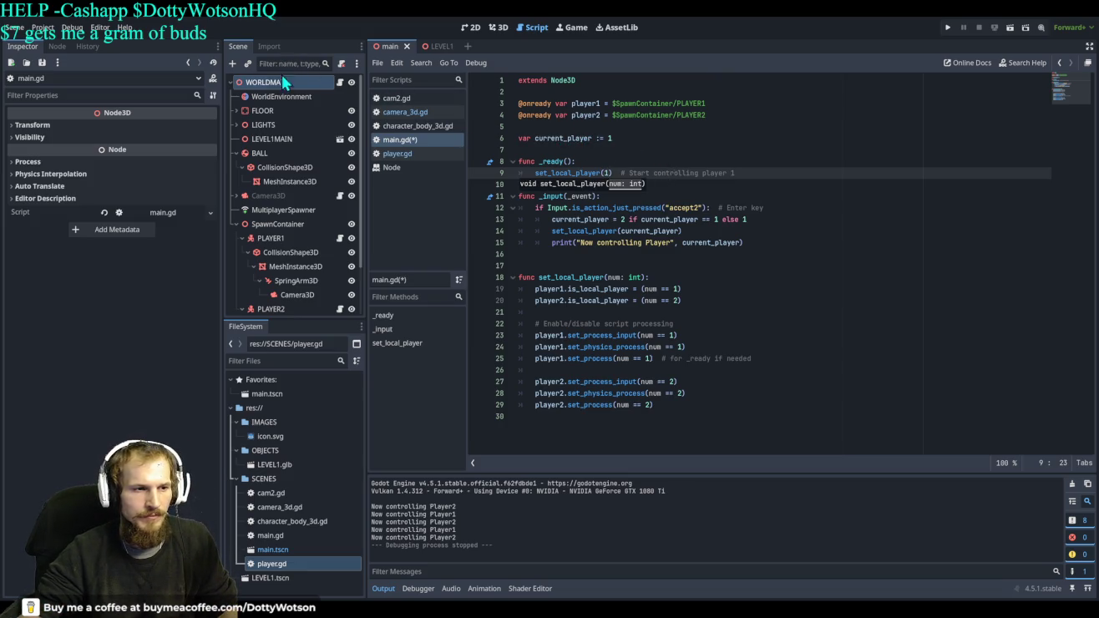
double_click(610, 137)
type("1")
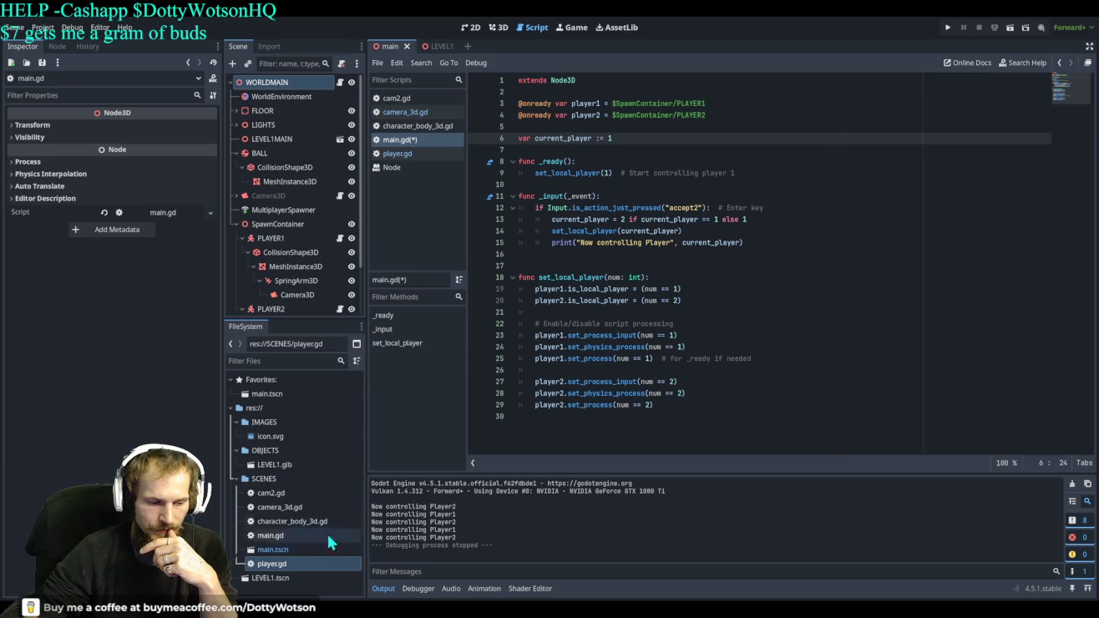
key("alt+Tab")
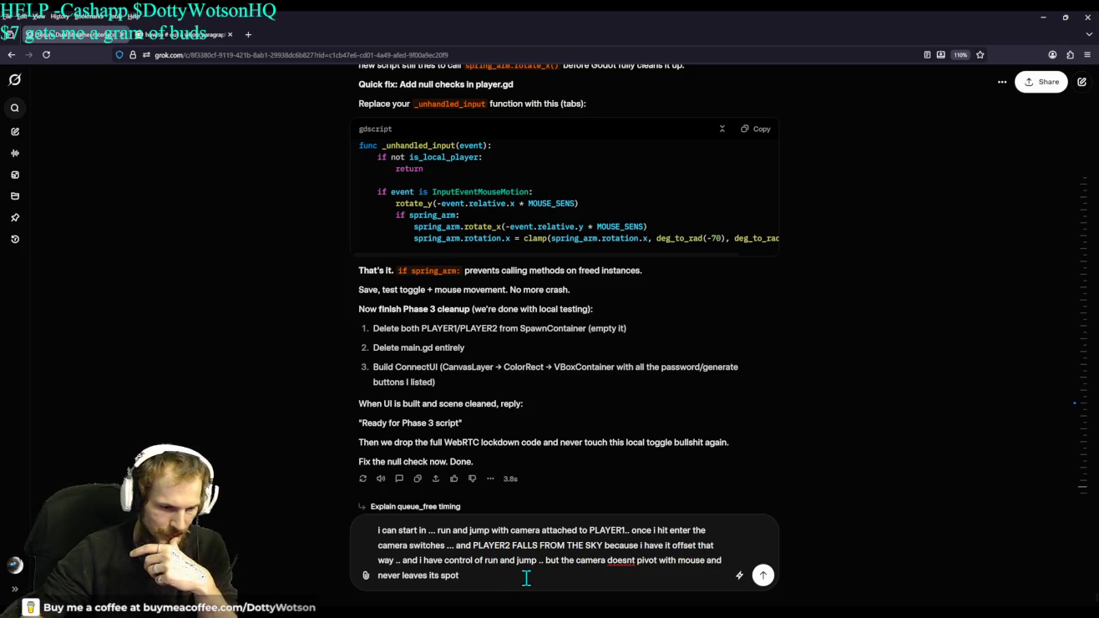
Finish the Grok message noting that pressing Enter again does nothing, and send it
type(". ")
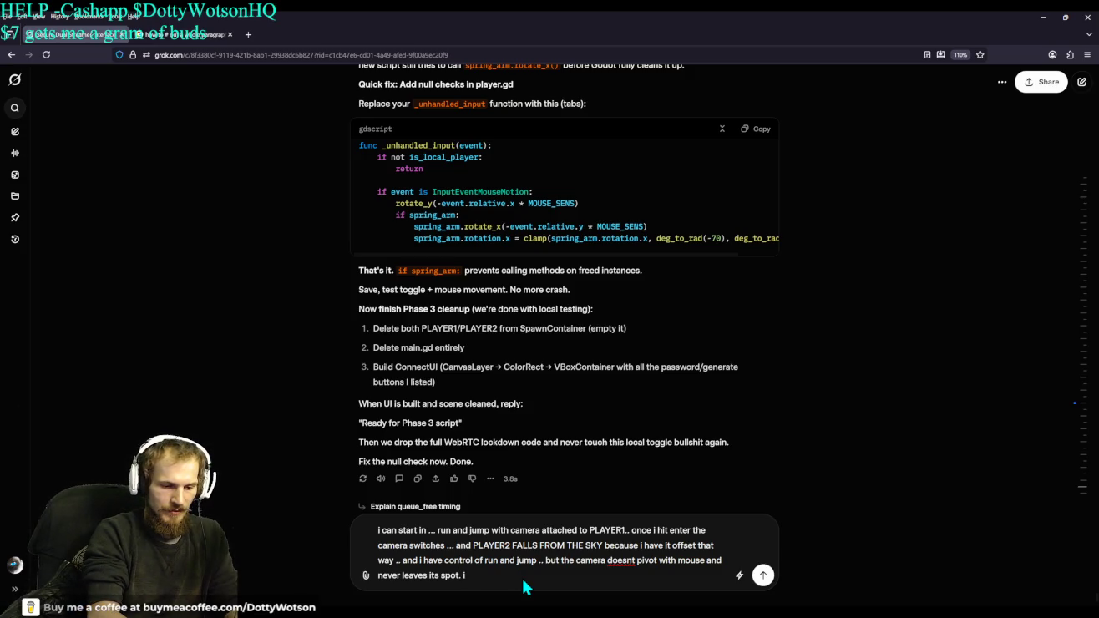
type("if i")
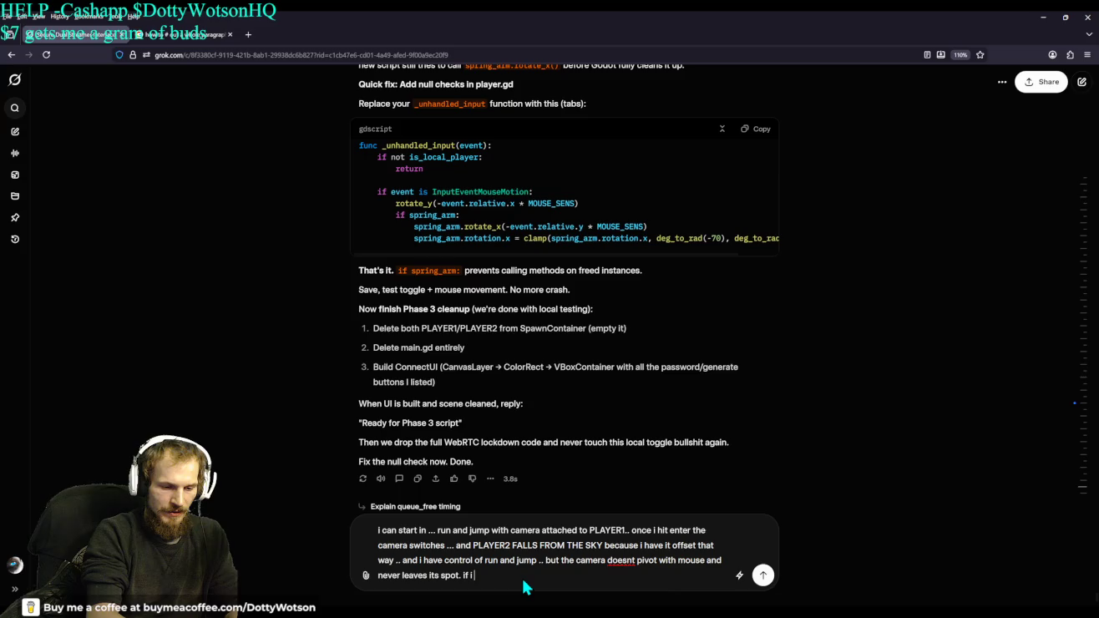
type(" hit enter again")
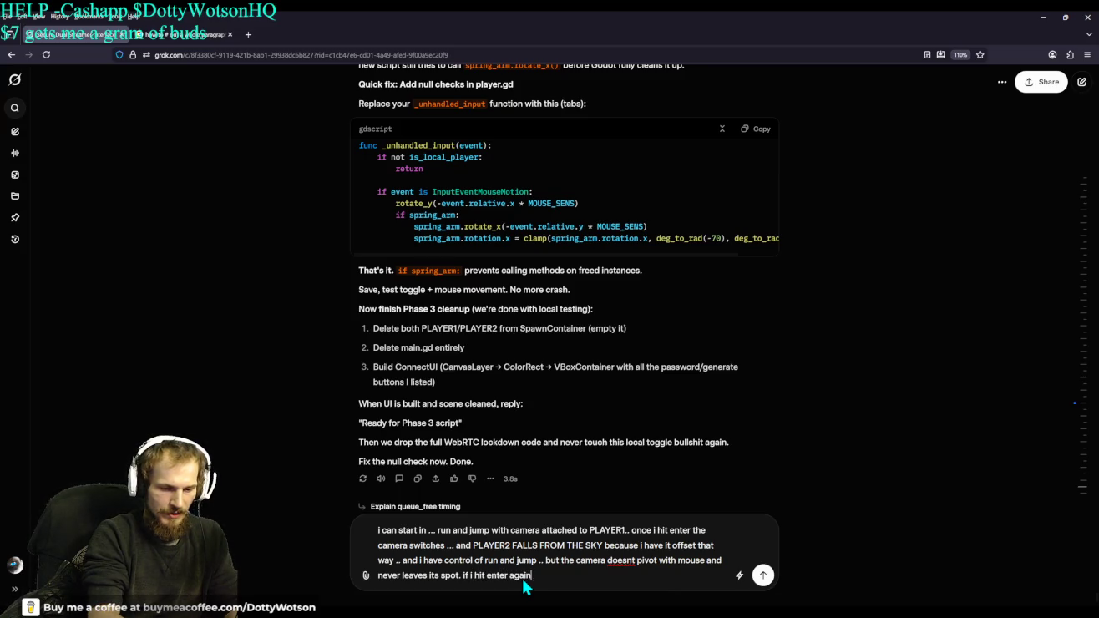
type(" ... nothing happens")
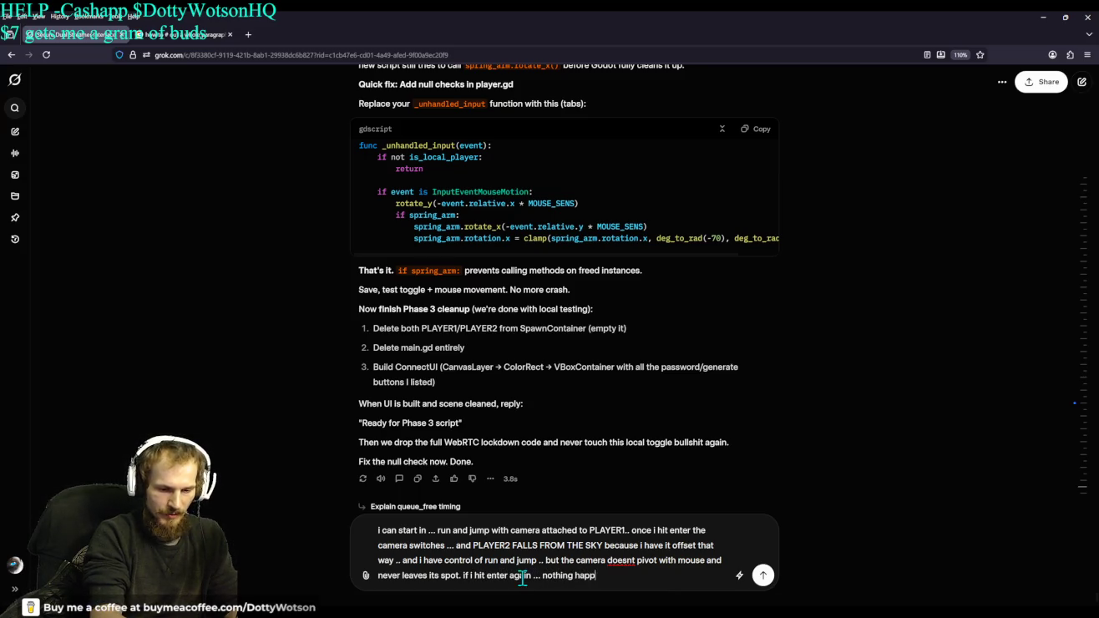
key("Return")
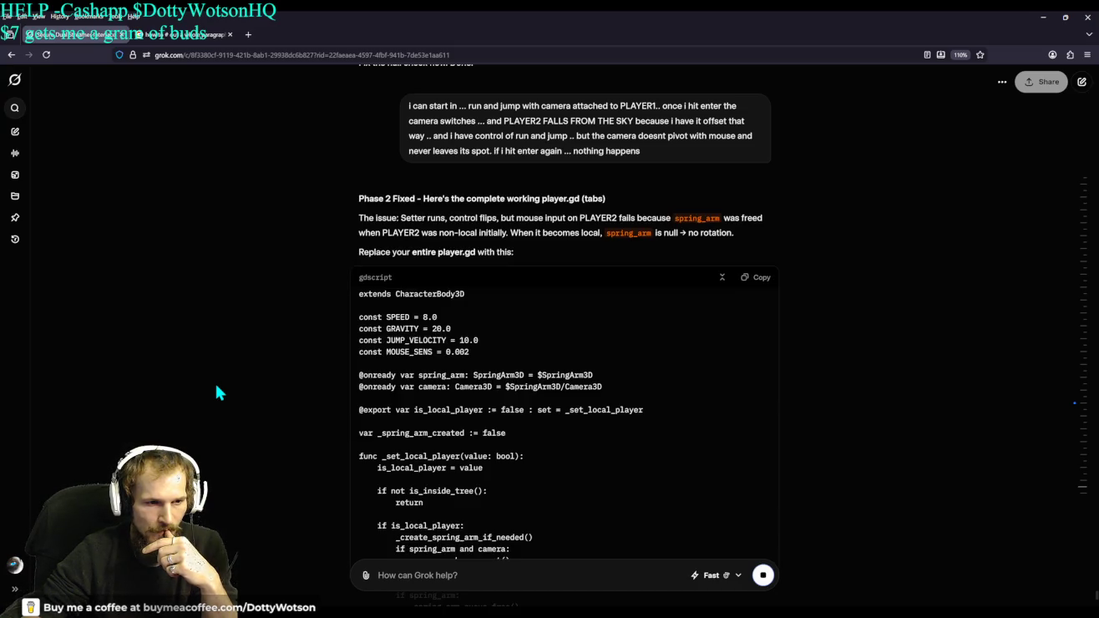
Scroll through Grok's reply to review the new player.gd code
scroll(216, 392, "up", 5)
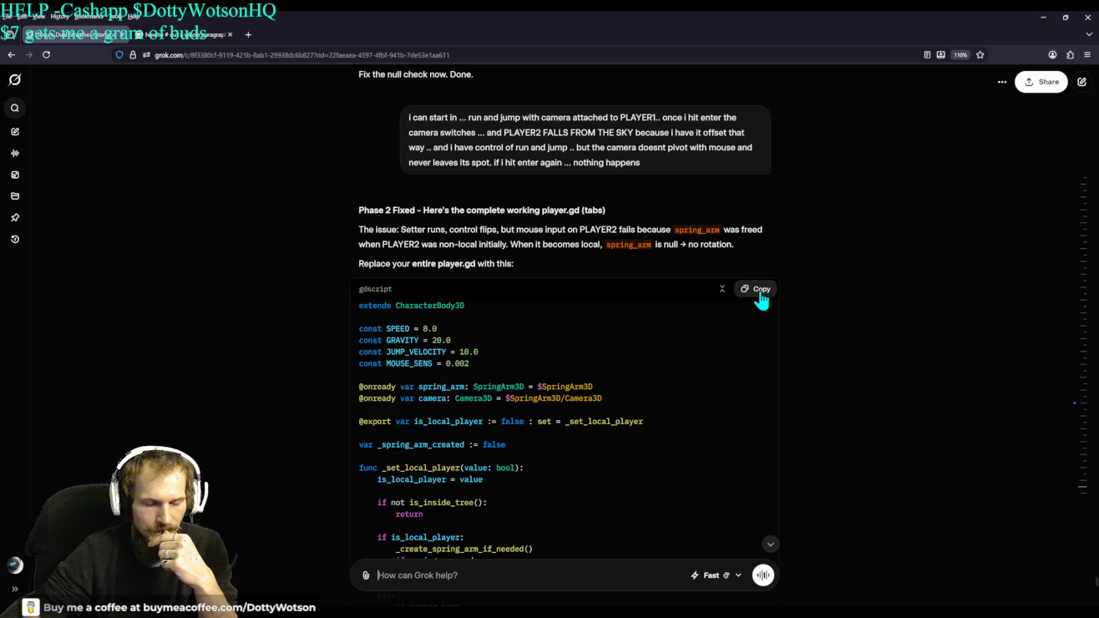
scroll(611, 382, "down", 5)
scroll(612, 382, "down", 5)
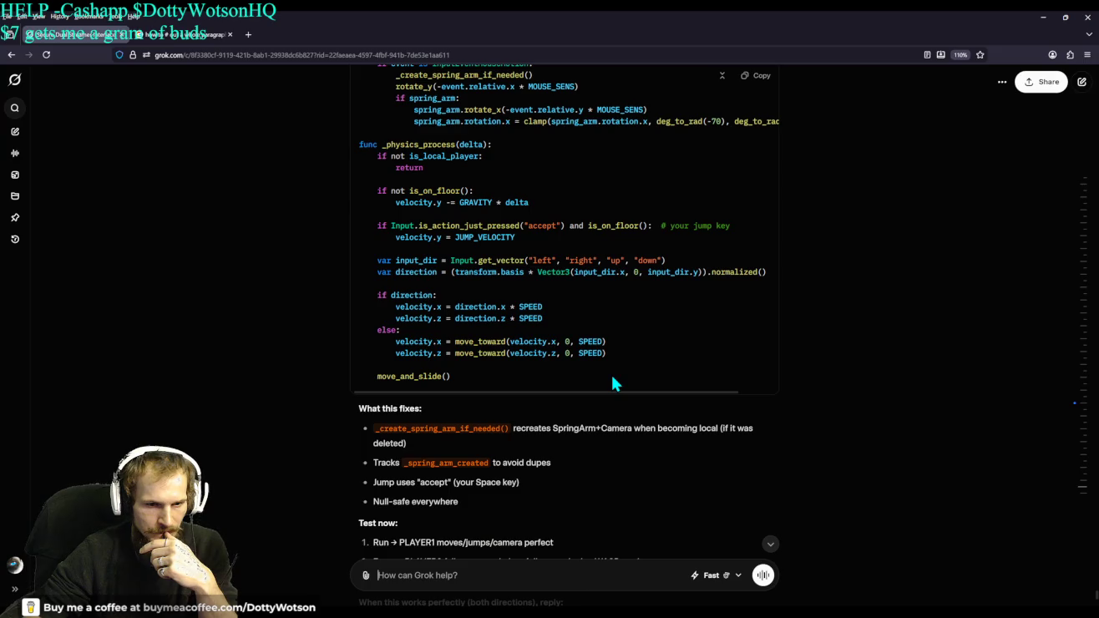
scroll(613, 378, "up", 1)
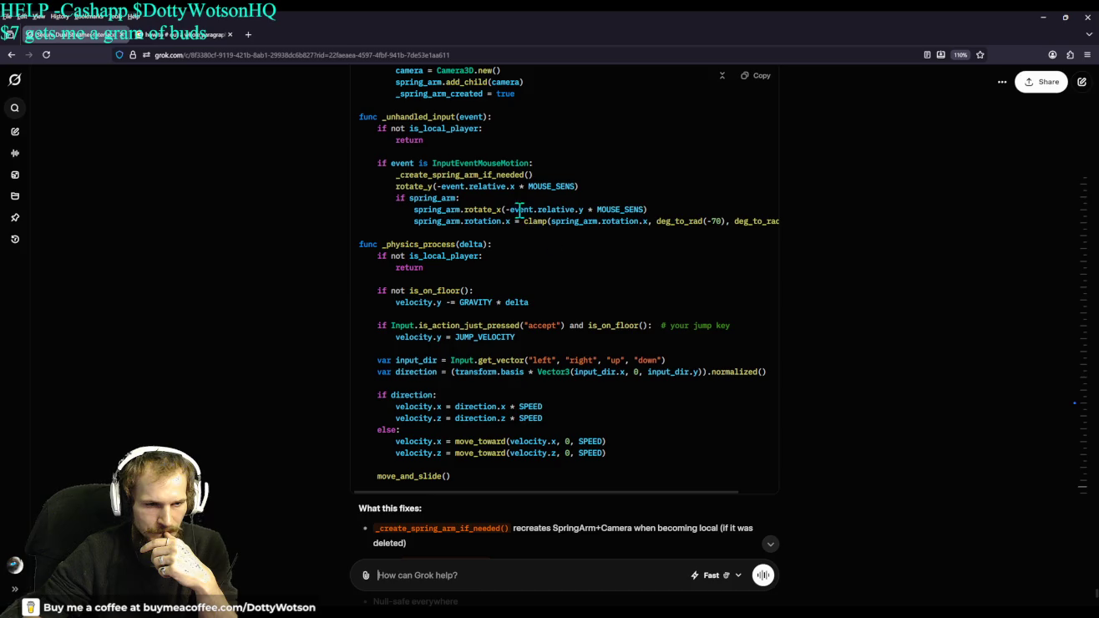
scroll(521, 160, "up", 1)
scroll(547, 180, "up", 1)
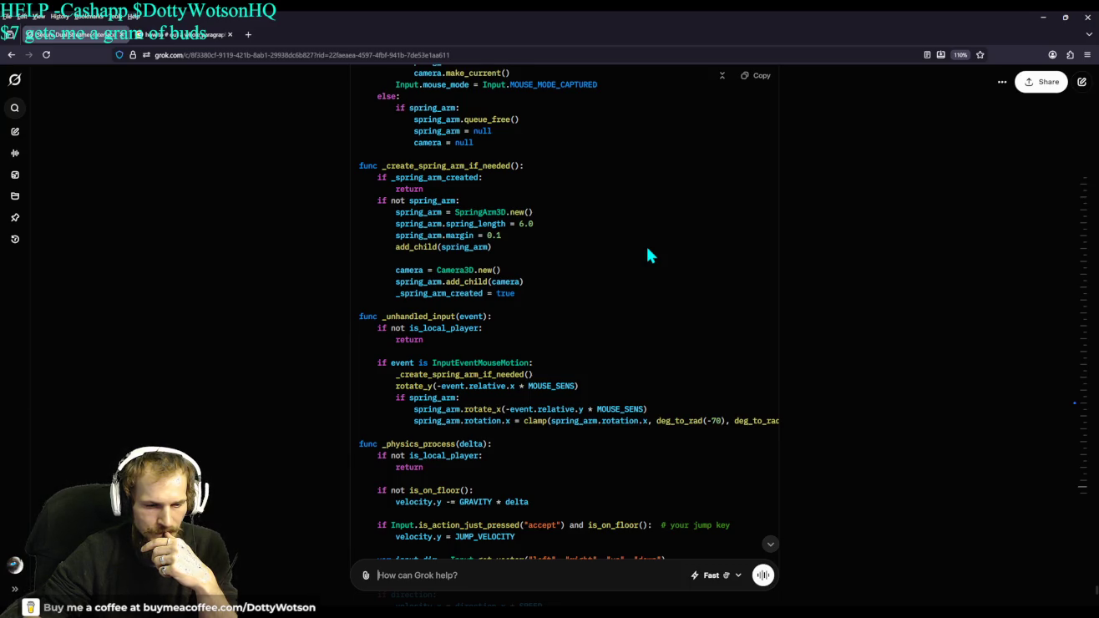
scroll(647, 249, "up", 5)
scroll(648, 248, "up", 2)
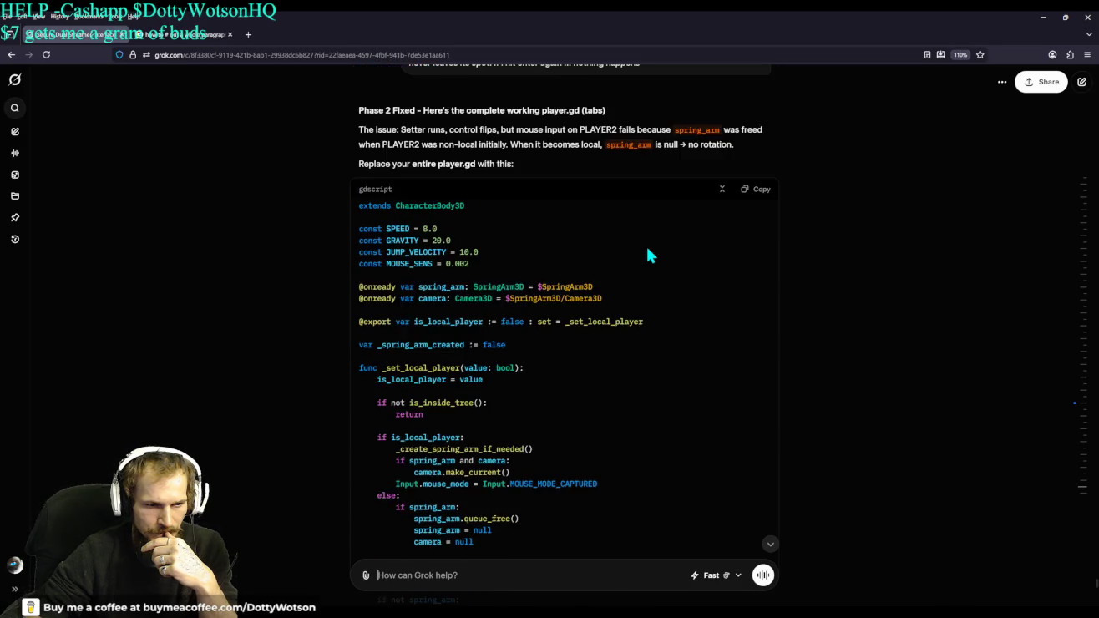
scroll(647, 249, "down", 10)
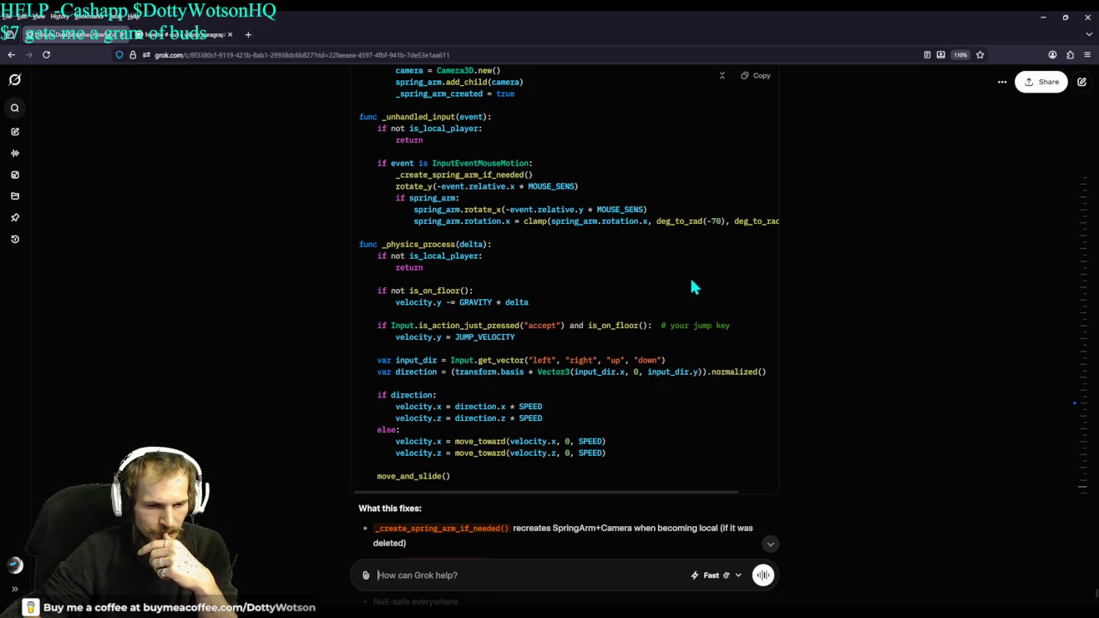
scroll(682, 280, "up", 10)
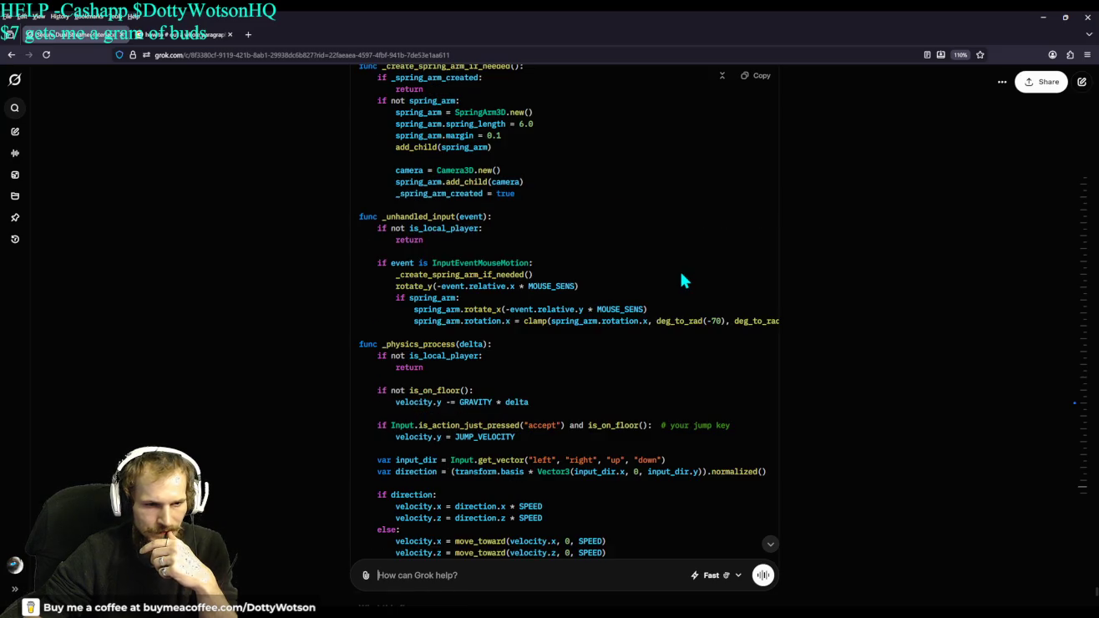
Copy the complete 'Phase 2 Fixed' player.gd script from the reply's code block
left_click(756, 190)
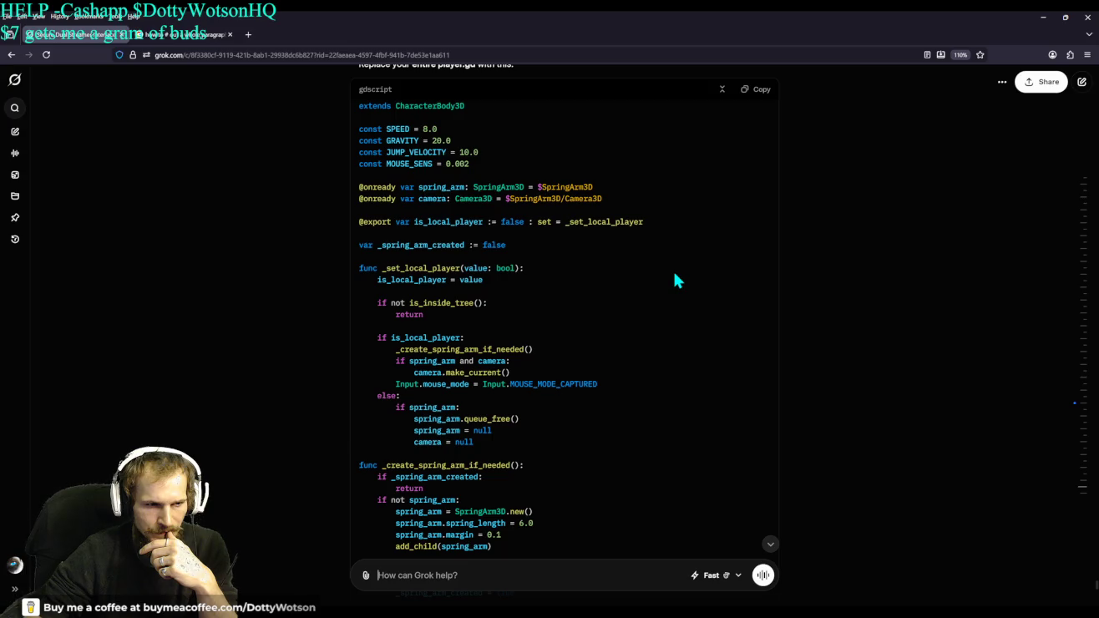
scroll(503, 337, "down", 6)
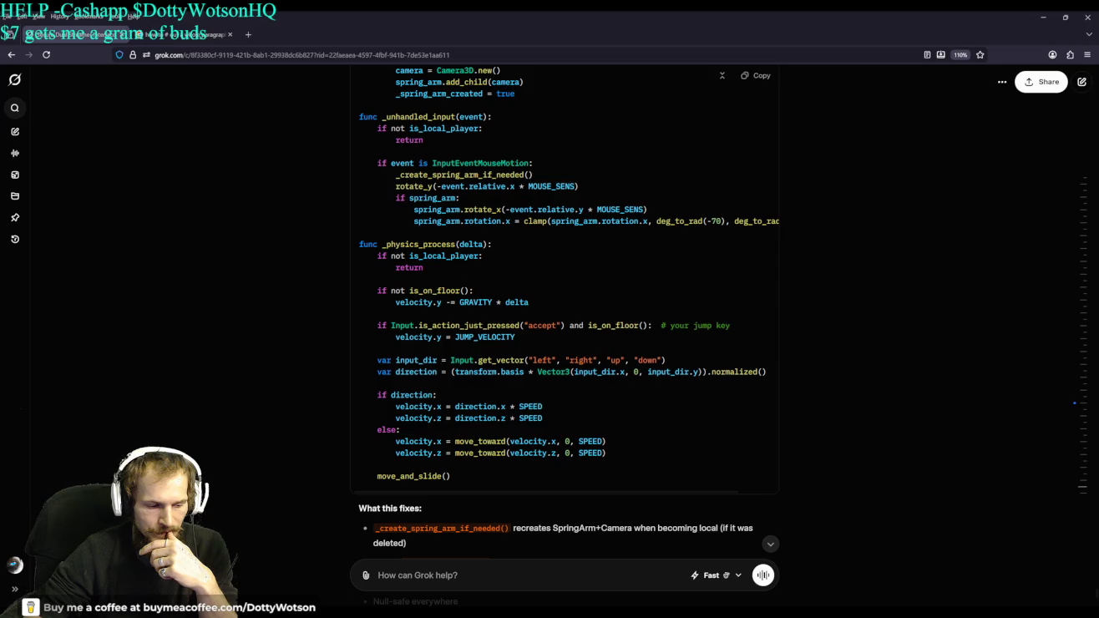
key("alt+Tab")
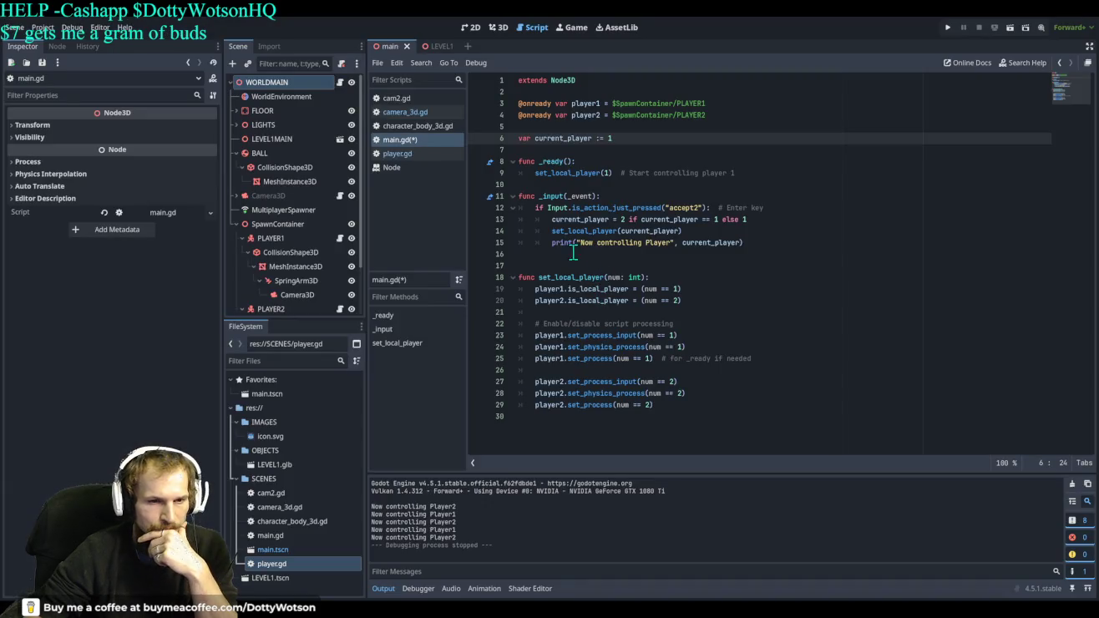
In player.gd, replace everything from line 22 onward with Grok's pasted code
left_click(397, 155)
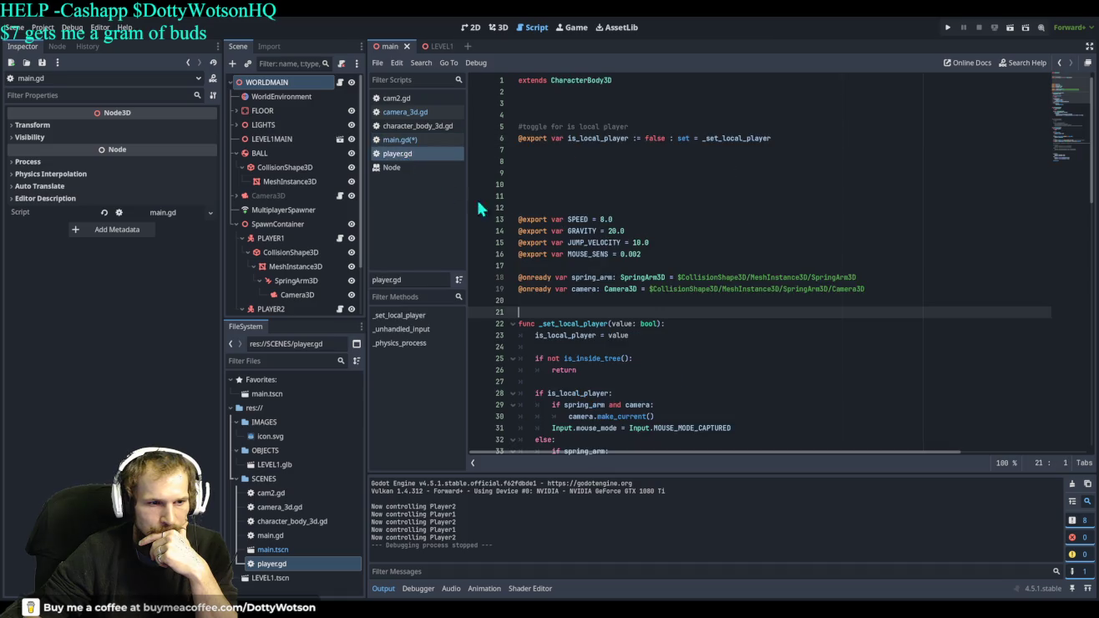
scroll(676, 240, "down", 20)
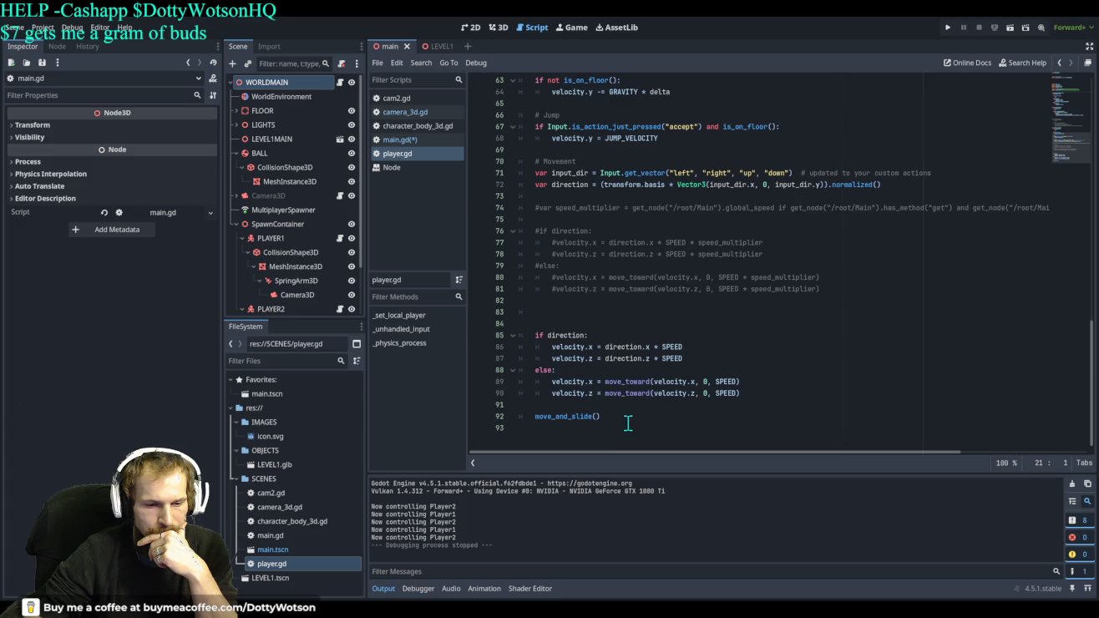
mouse_move(624, 422)
left_mouse_down()
mouse_move(502, 418)
mouse_move(495, 46)
mouse_move(533, 323)
left_mouse_up()
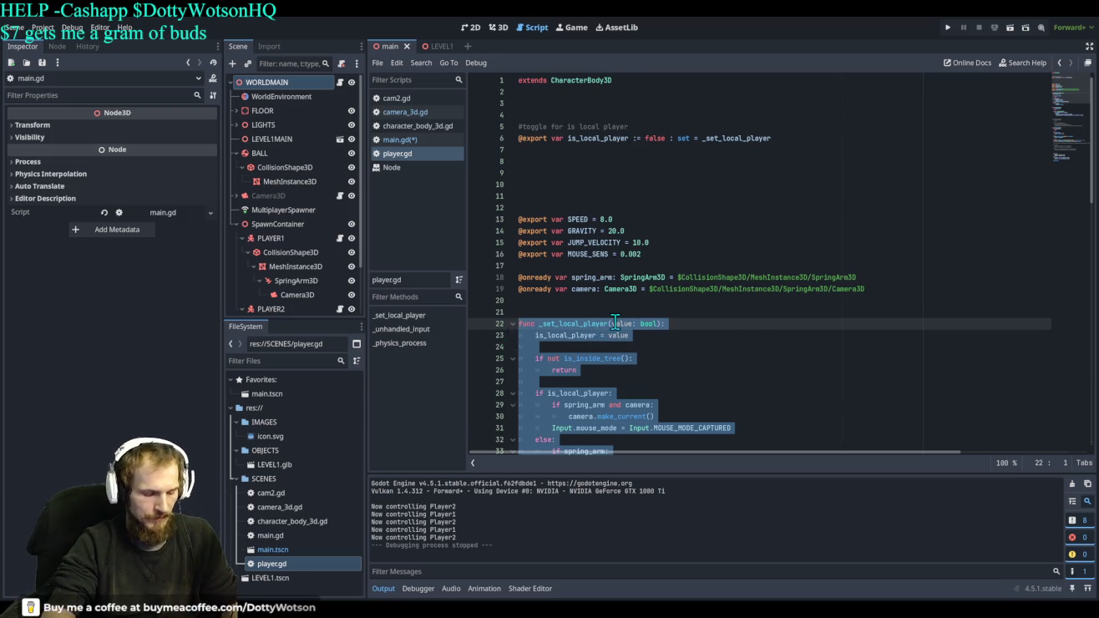
key("ctrl+v")
Delete the duplicated extends/const/var header lines 22–32 from player.gd
scroll(603, 322, "up", 15)
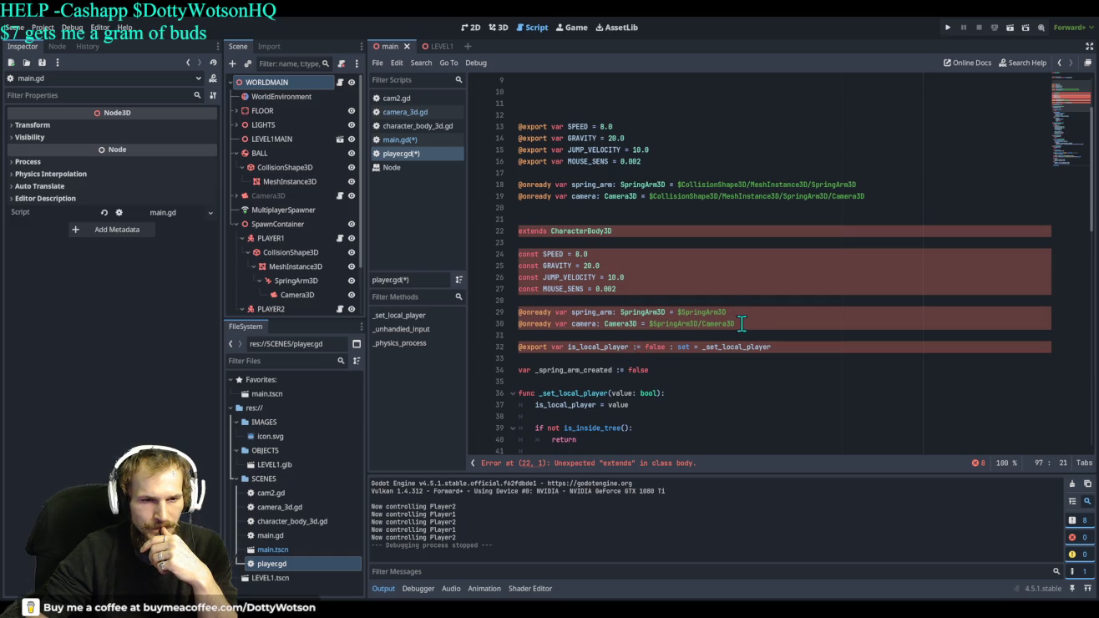
scroll(741, 322, "up", 1)
scroll(742, 324, "down", 1)
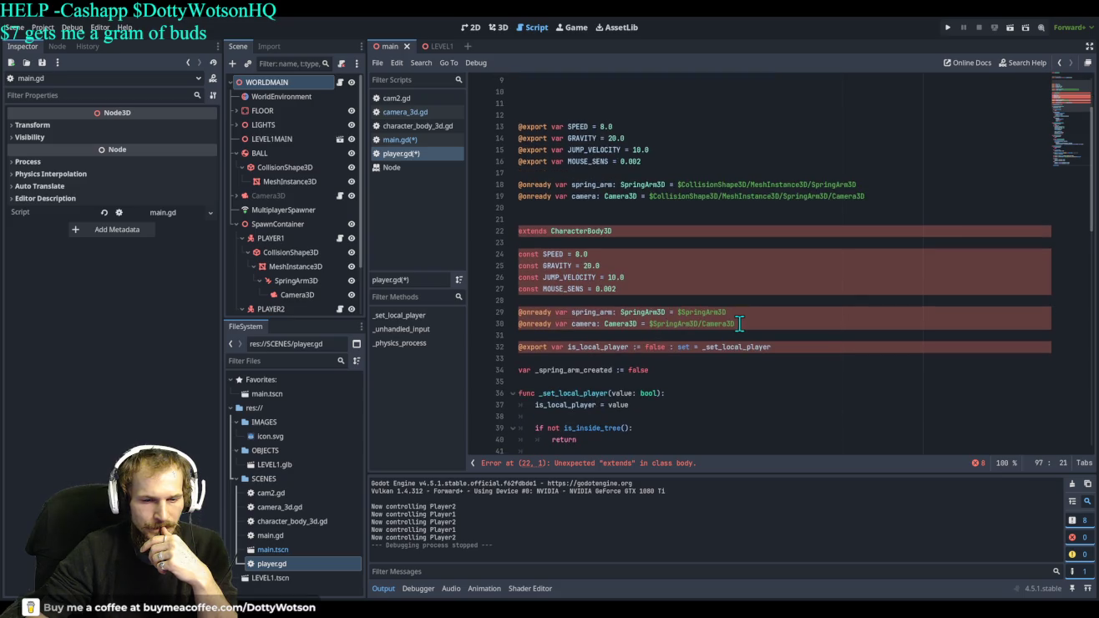
mouse_move(785, 351)
left_mouse_down()
mouse_move(534, 321)
mouse_move(518, 236)
left_mouse_up()
key("BackSpace")
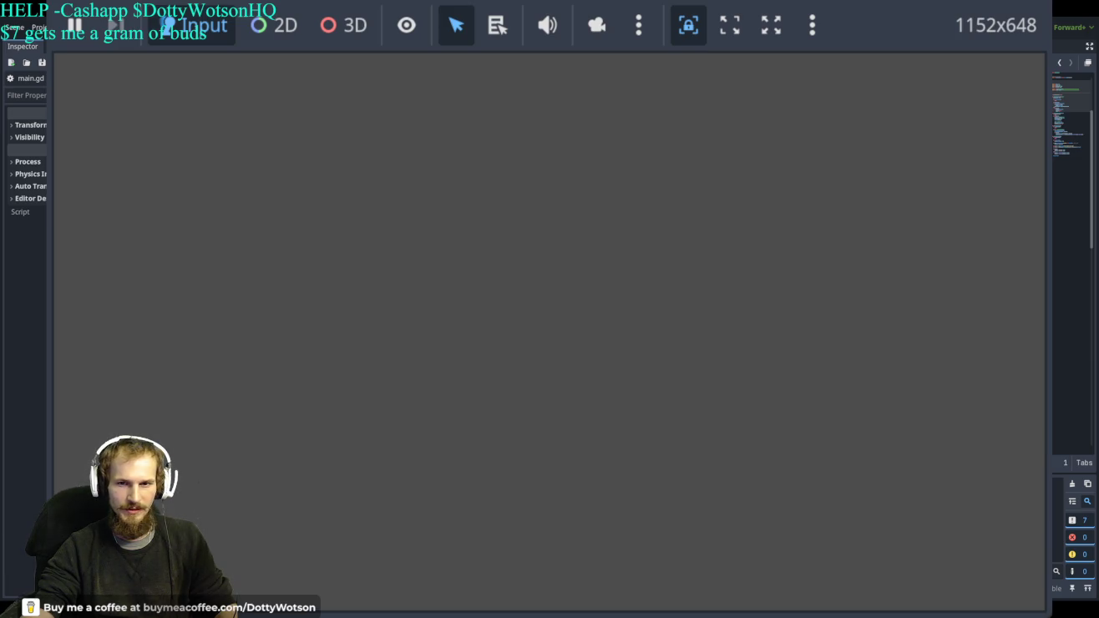
Stop the running game and relaunch it, now showing the foggy mountain terrain
key("F8")
left_click(948, 26)
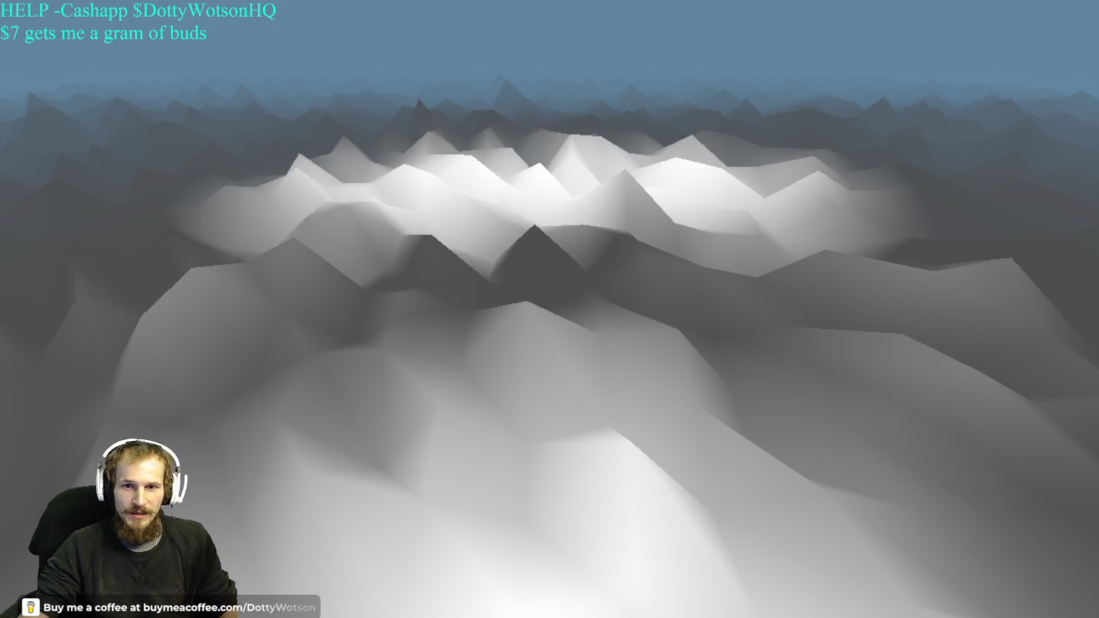
Restart the game, test swapping control and camera between PLAYER1 and PLAYER2, then stop it
key("F5")
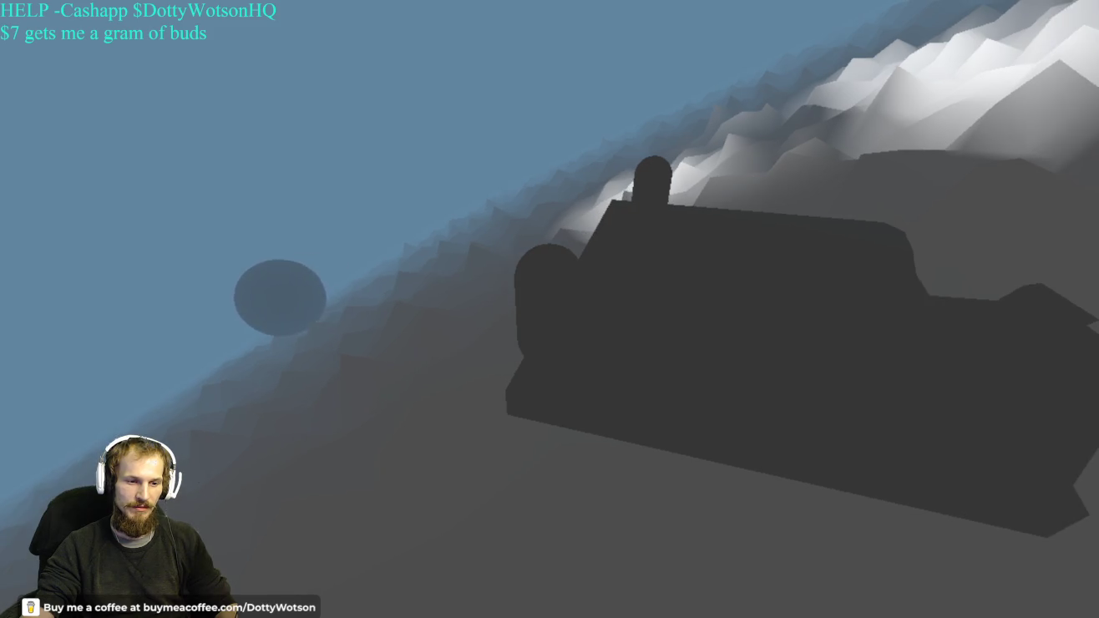
key("w")
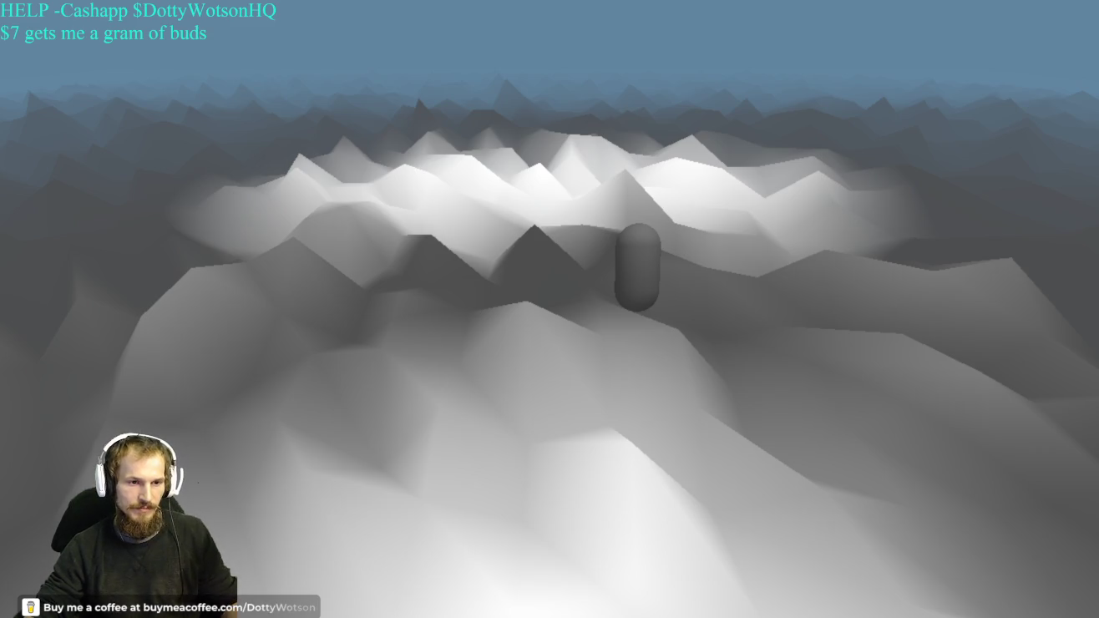
key("F8")
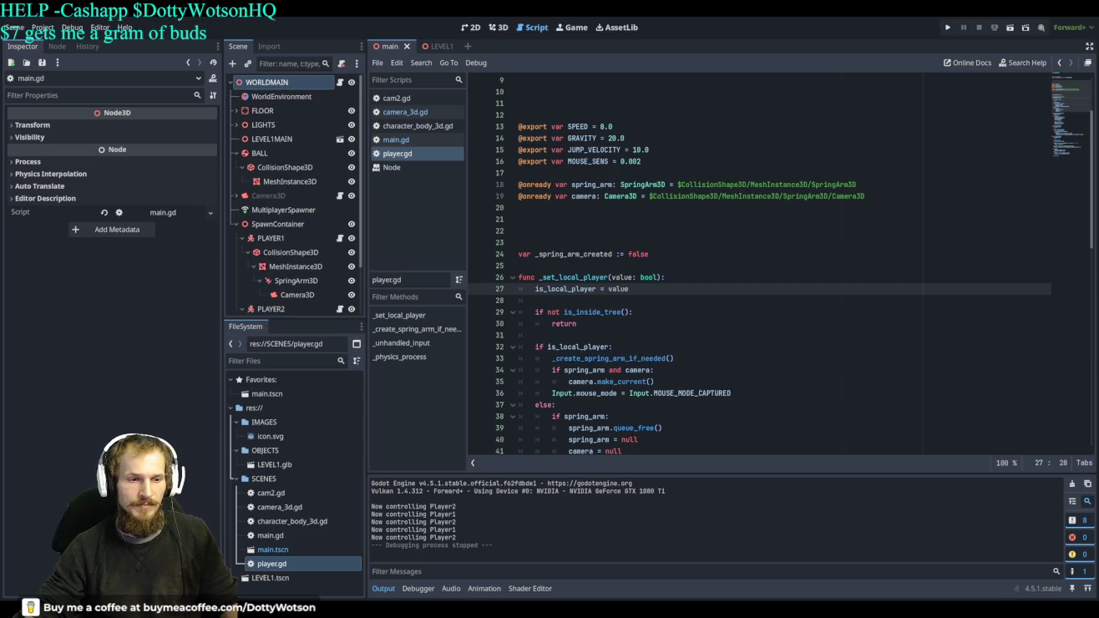
key("alt+Tab")
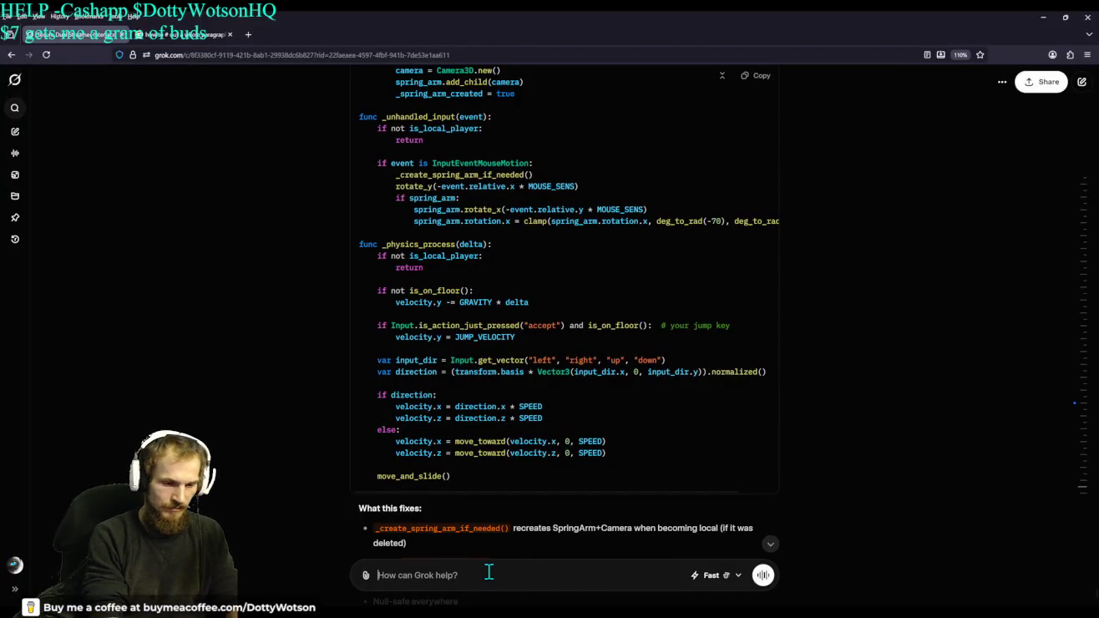
Draft a Grok message: PLAYER1 to PLAYER2 and back works, but later toggles get stuck
type("wh")
key("BackSpace")
key("BackSpace")
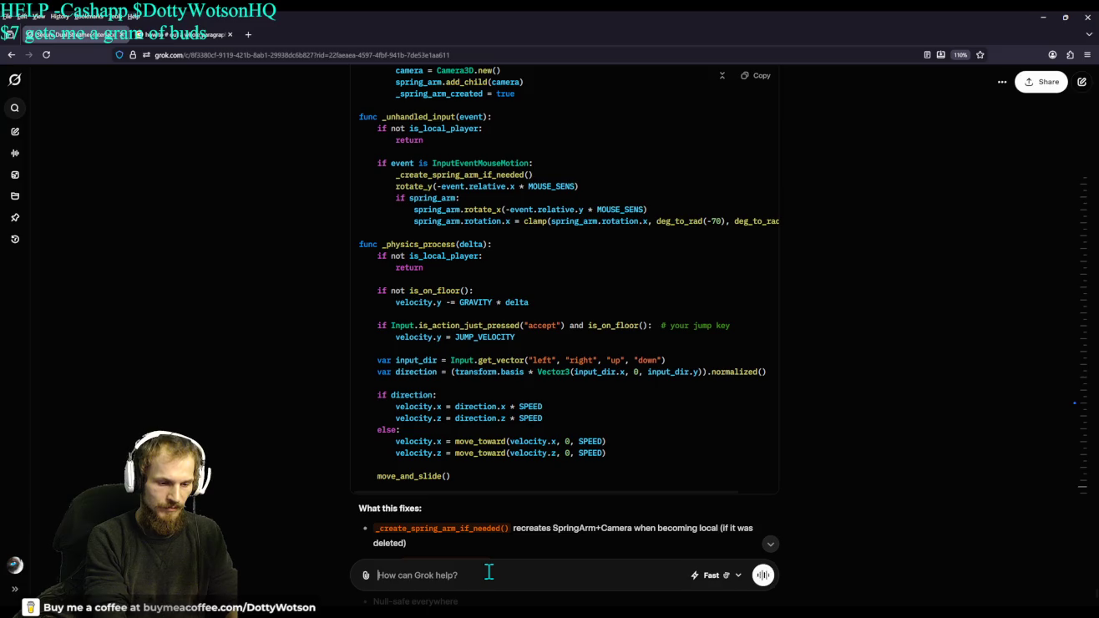
type("when i spawn ..")
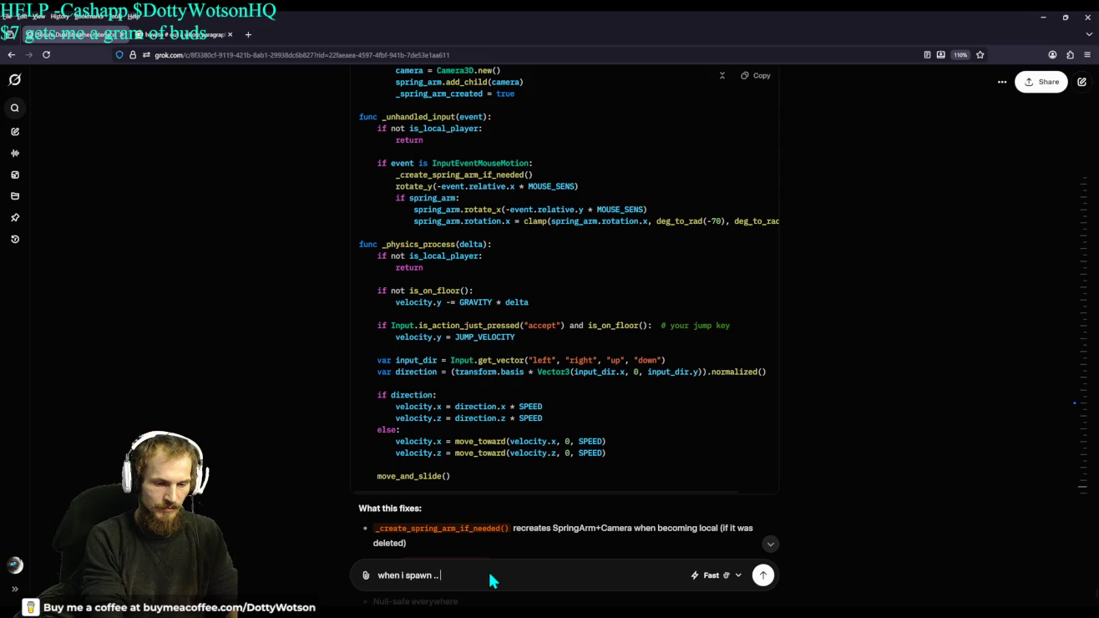
type(" i am PLAYER1")
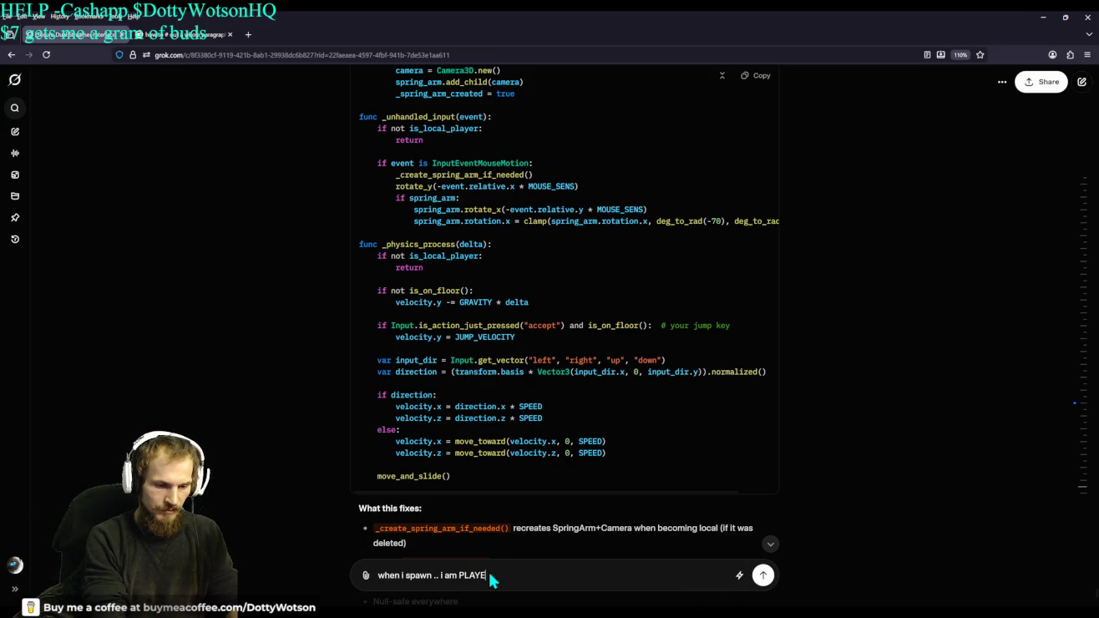
type(" and ")
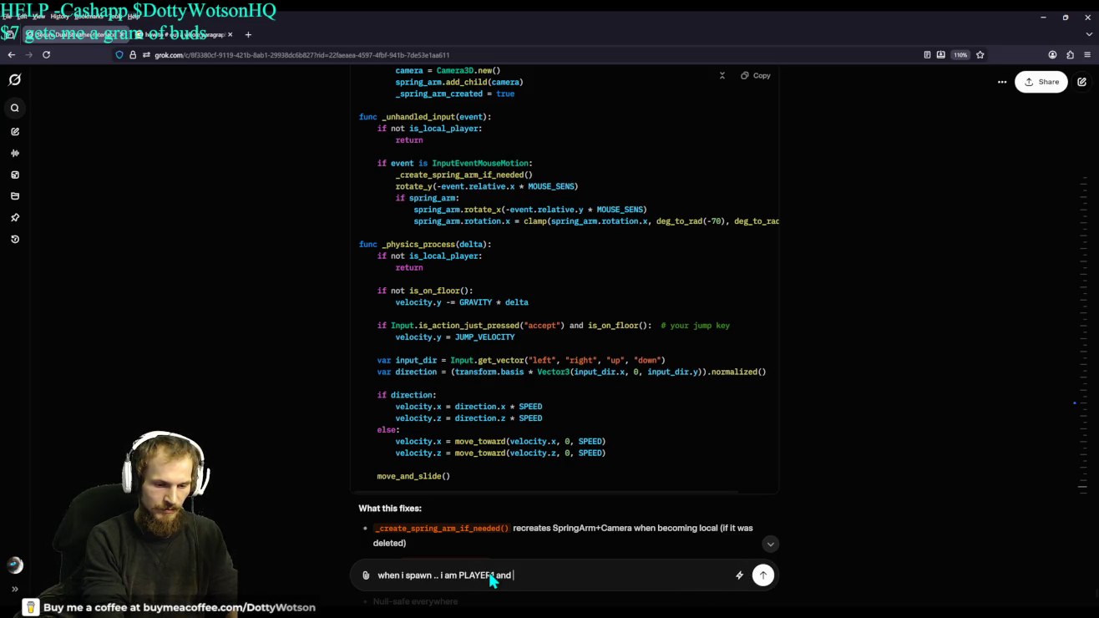
type("everythings fin")
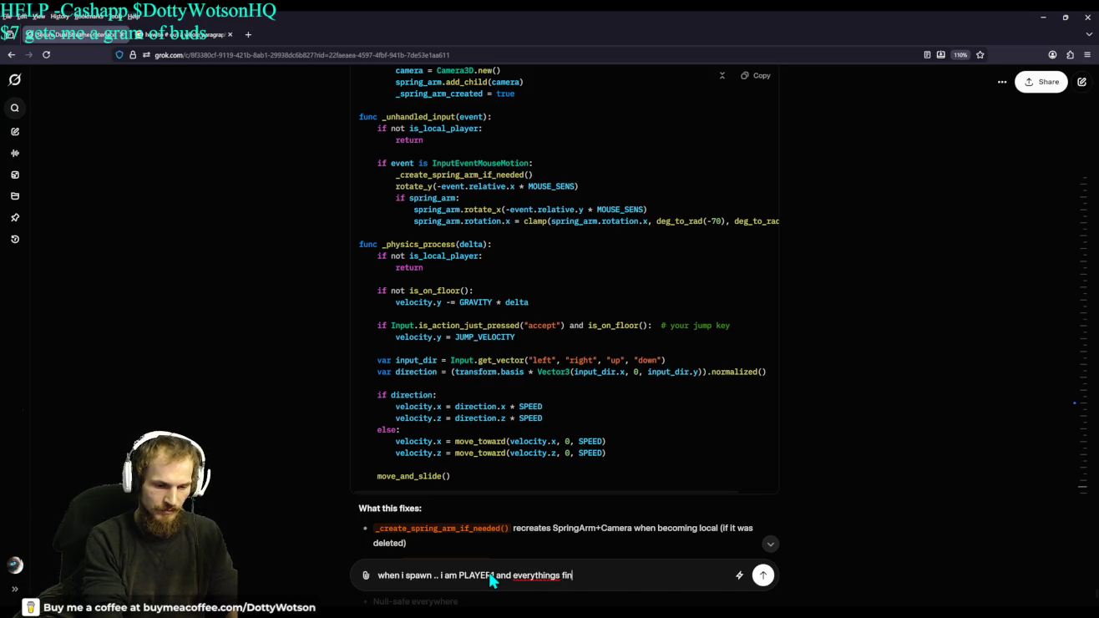
type(" hit en")
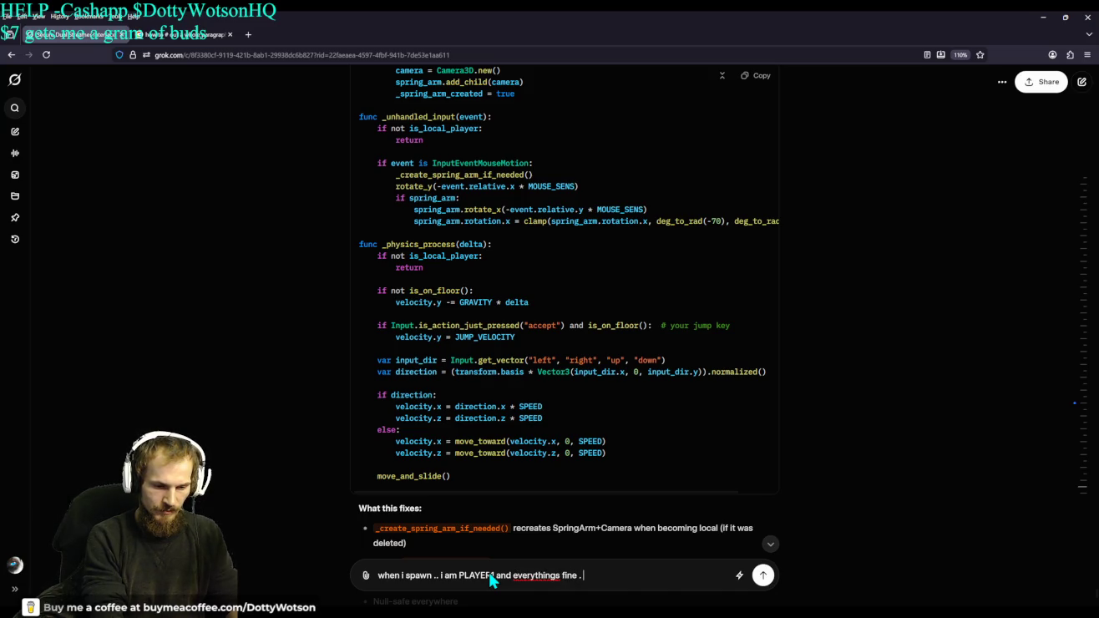
type("t")
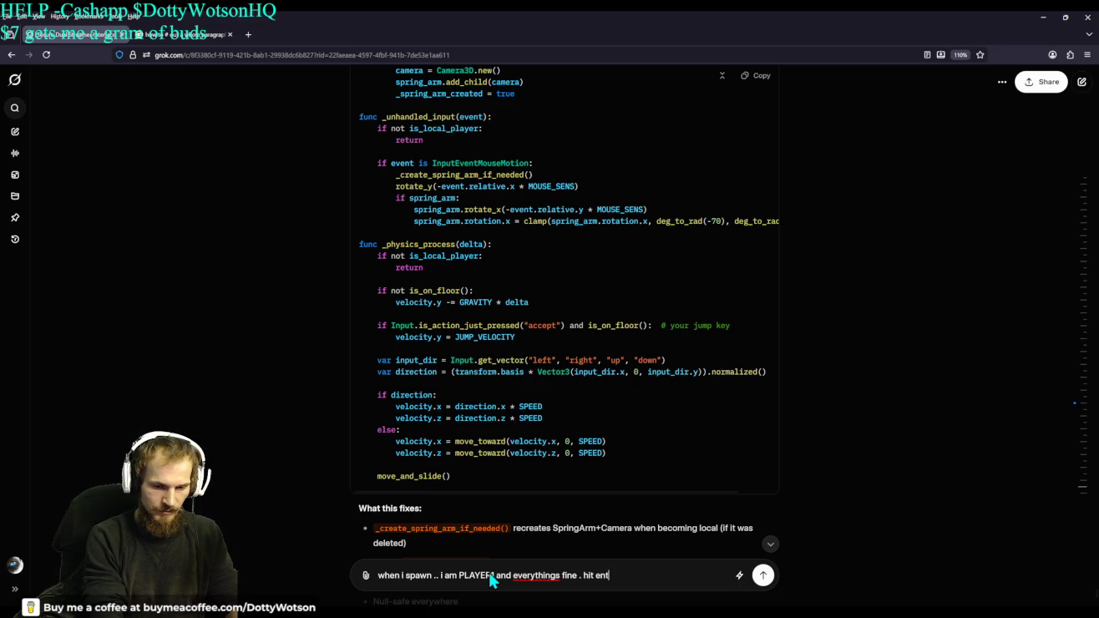
type(". player")
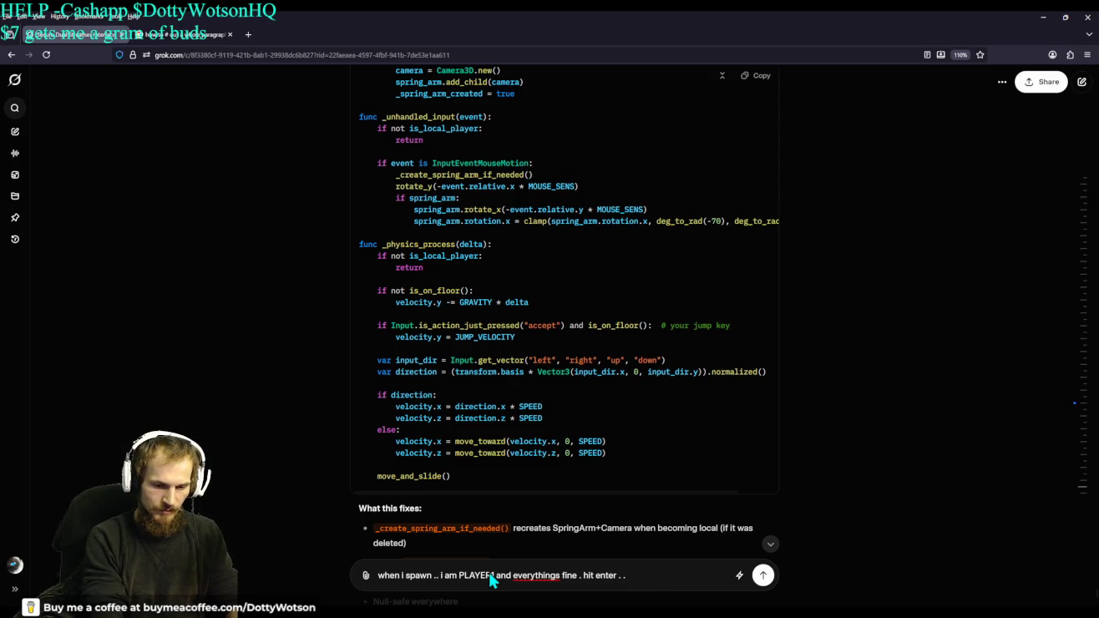
type("ER")
key("BackSpace")
key("BackSpace")
type("R2 DROPS ")
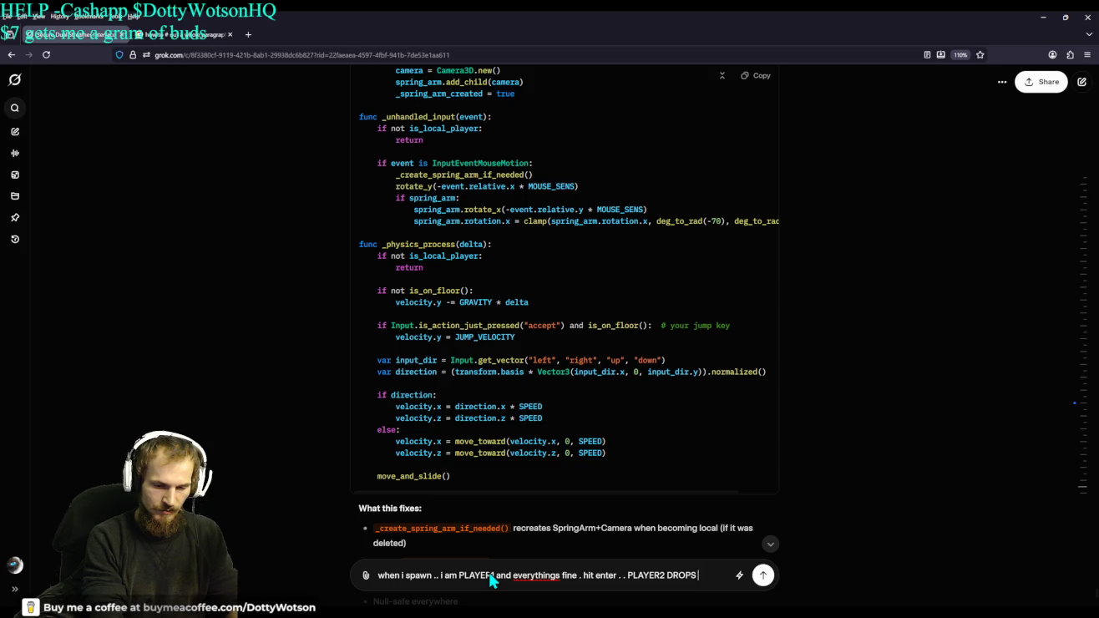
type("the switch work")
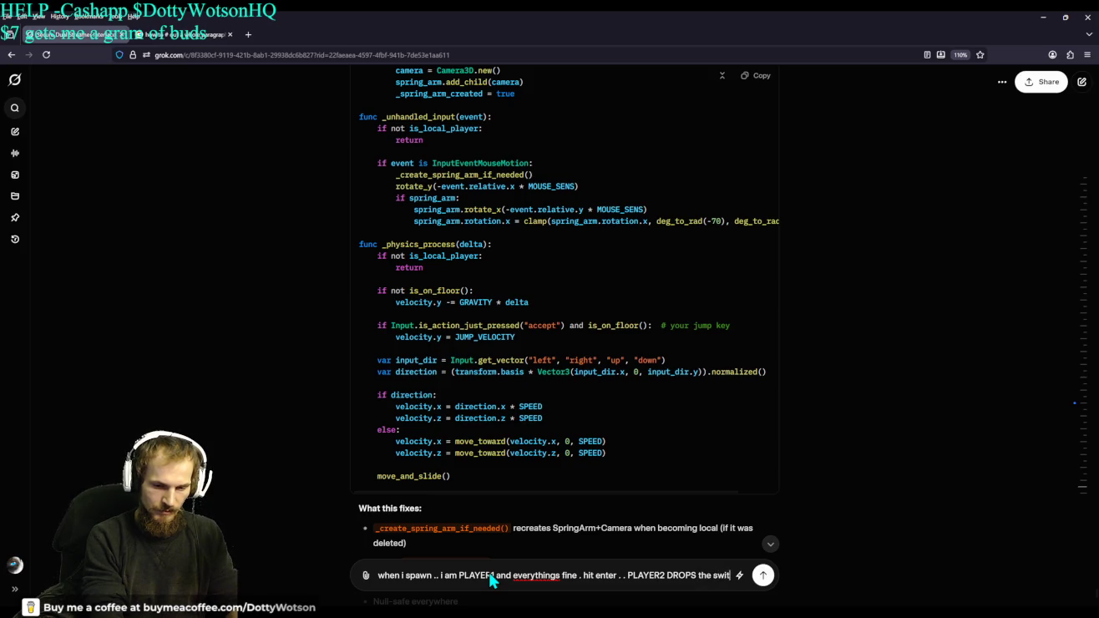
type("s . ")
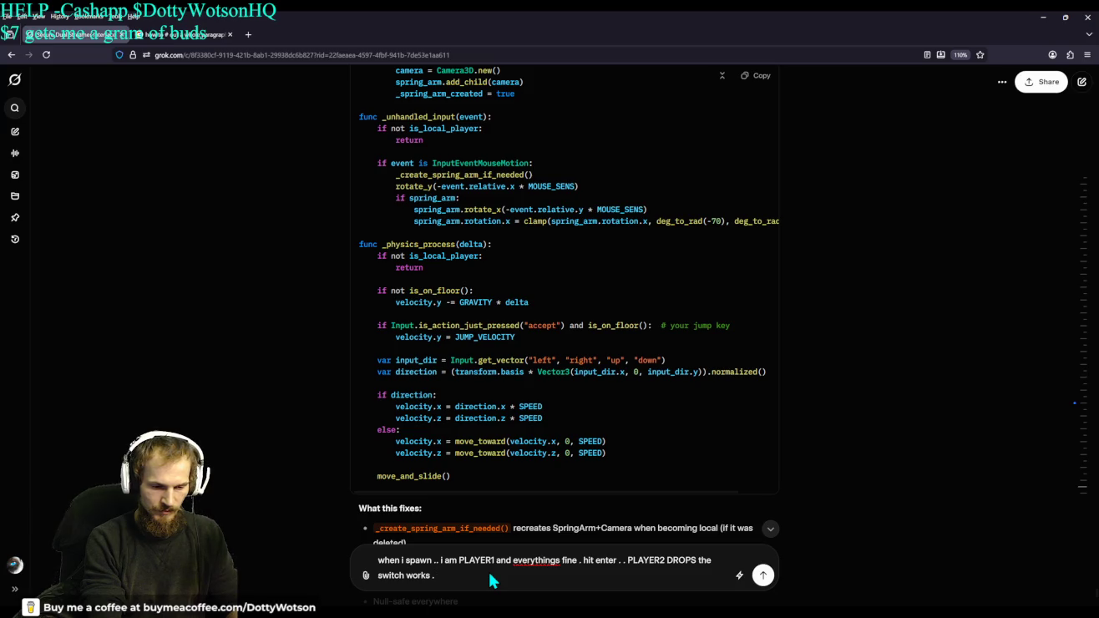
type(". ")
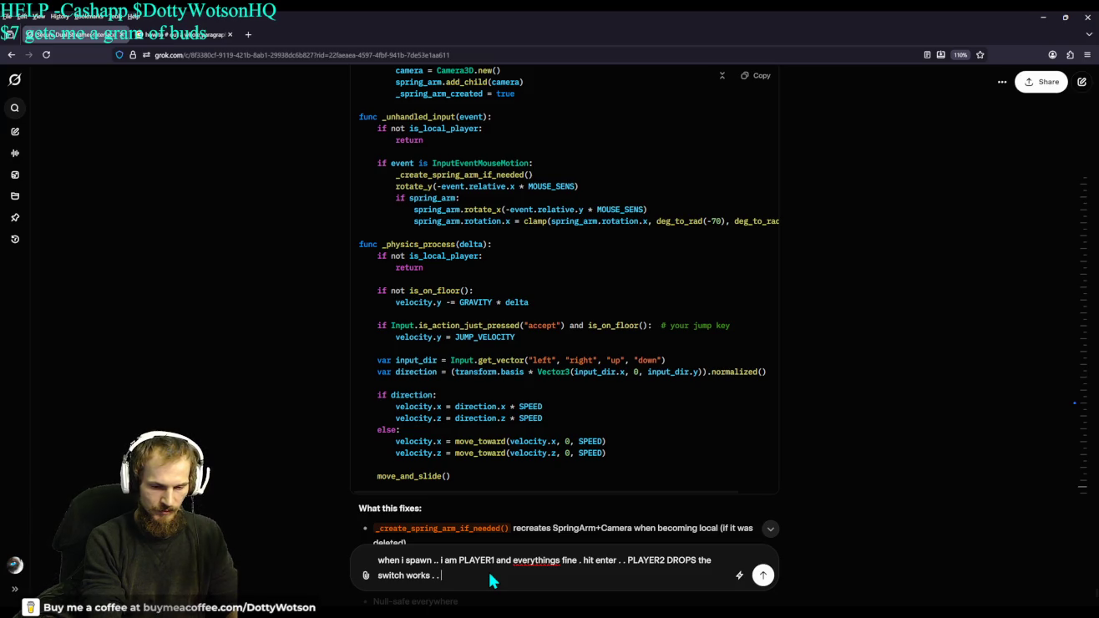
type("everythings fine ")
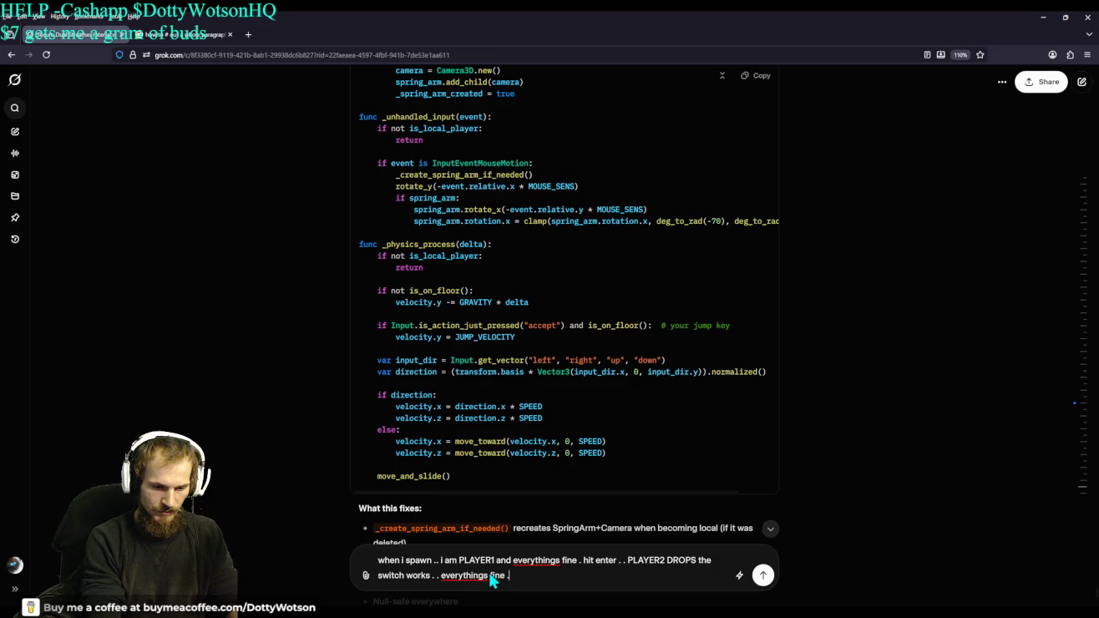
type(".. hi")
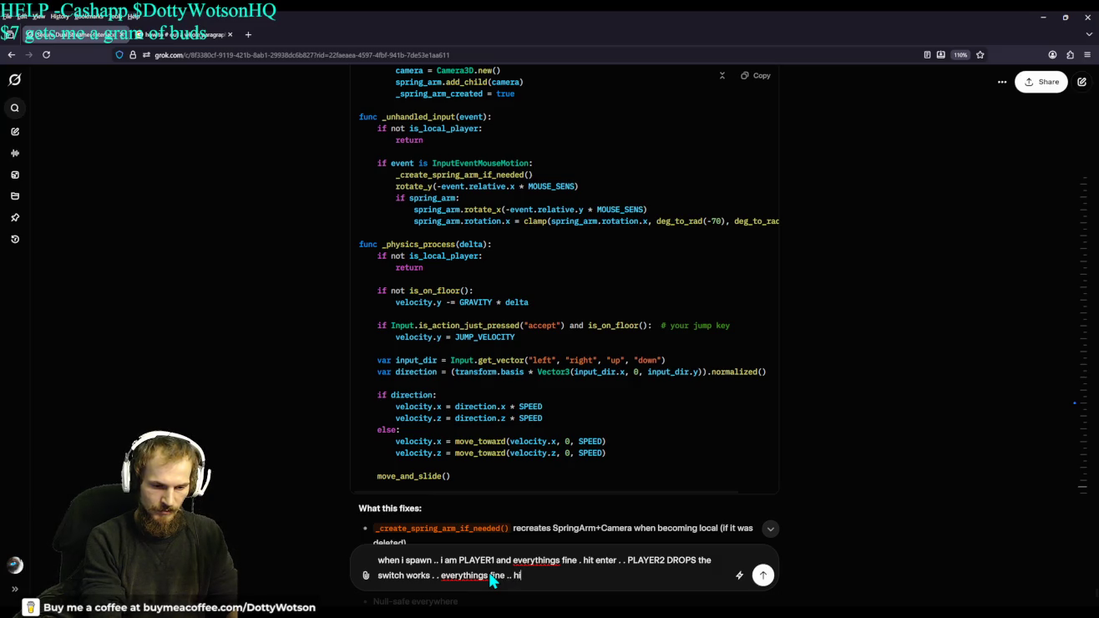
type("t")
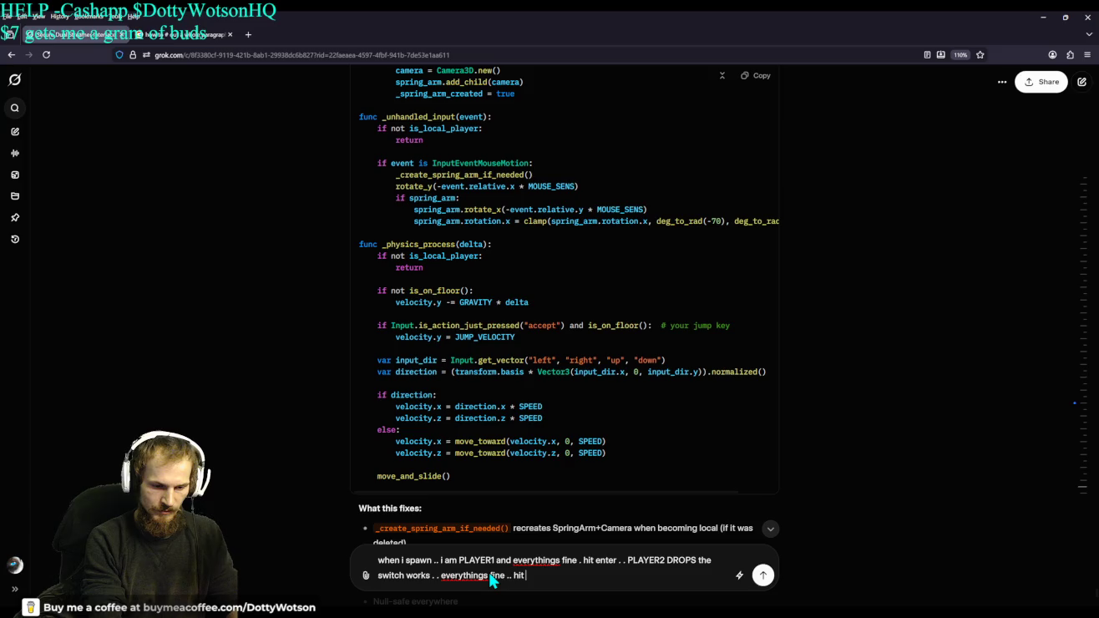
type(" enter again .. BAKC")
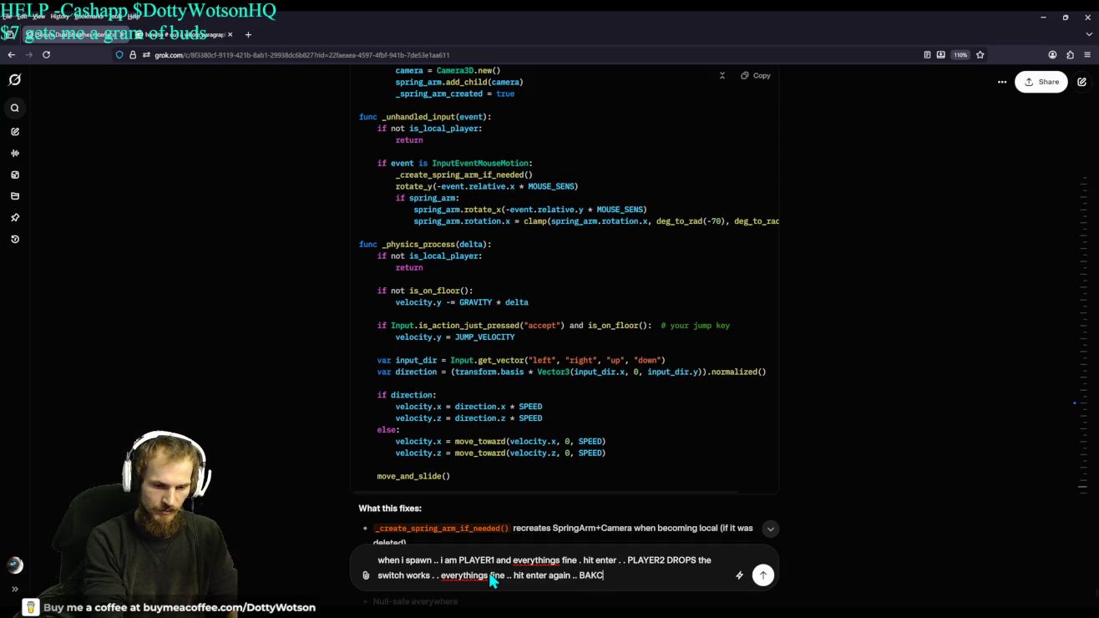
type("ba")
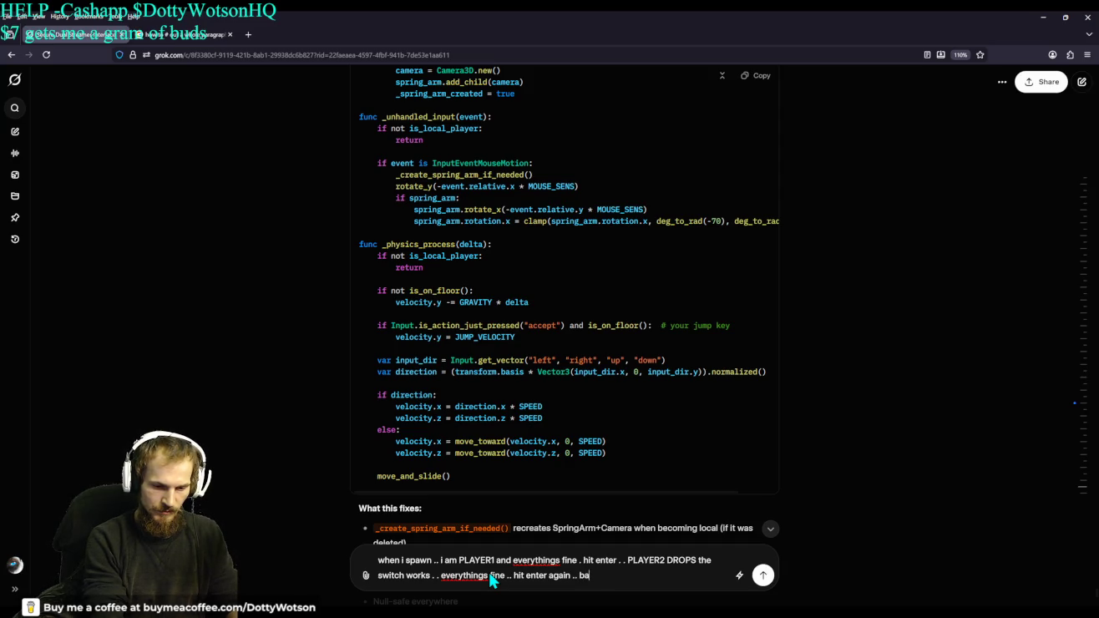
type("ck to player")
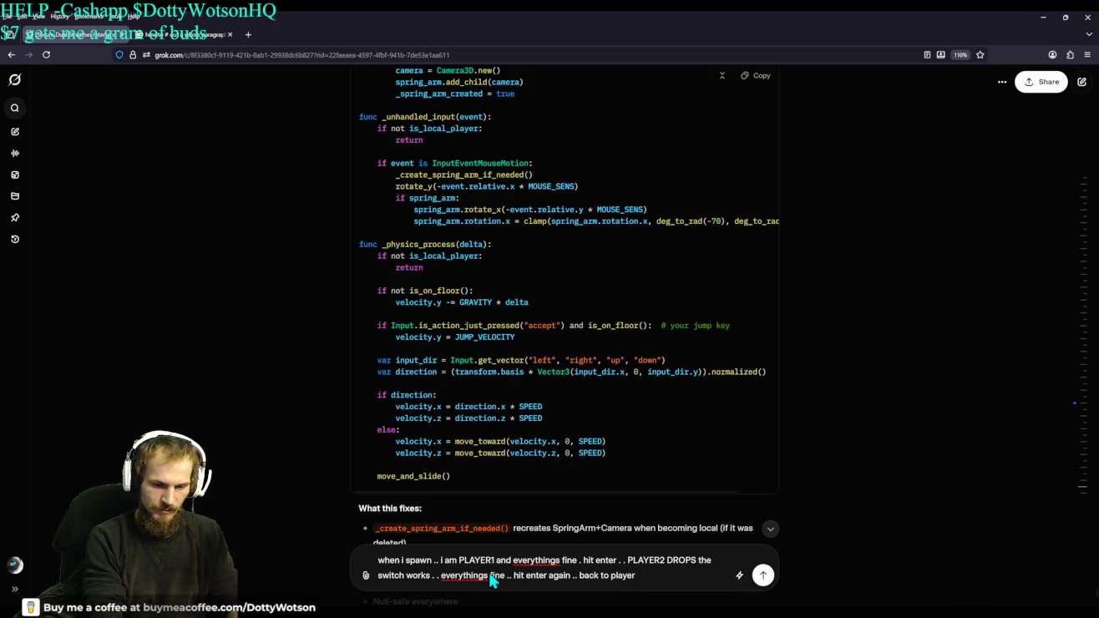
key("BackSpace")
key("BackSpace")
key("BackSpace")
type("P")
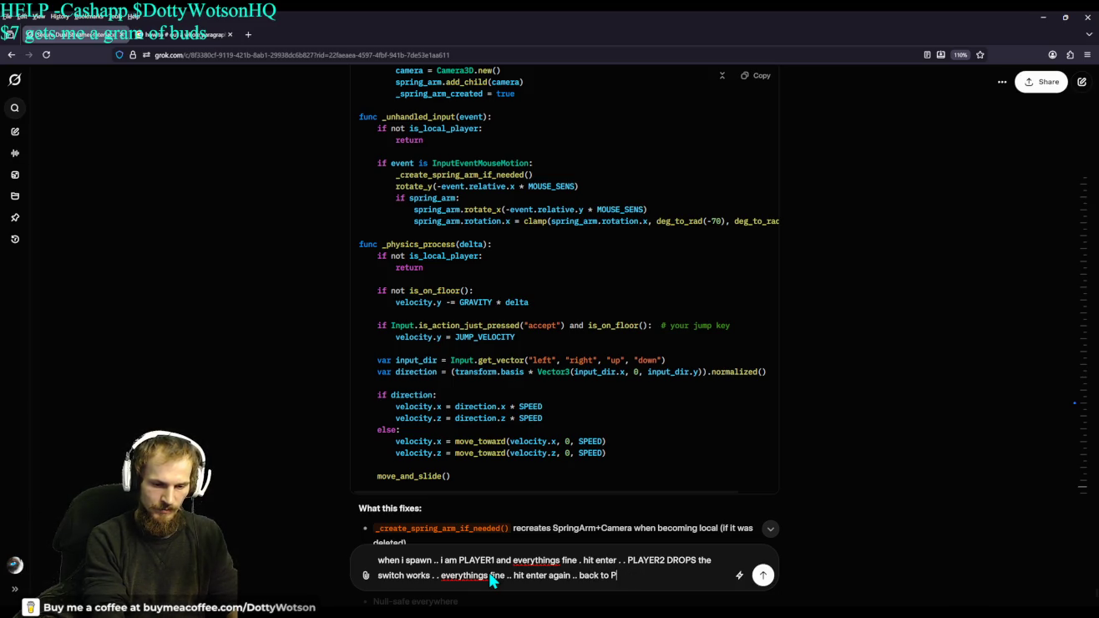
type("LAYER1 ")
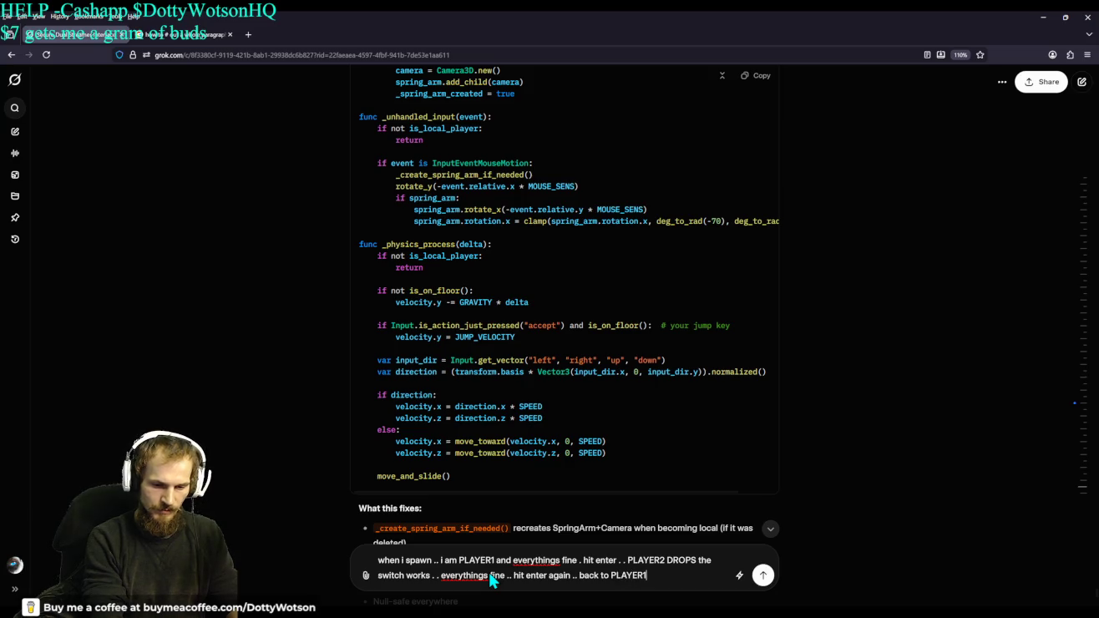
type("everythings fine")
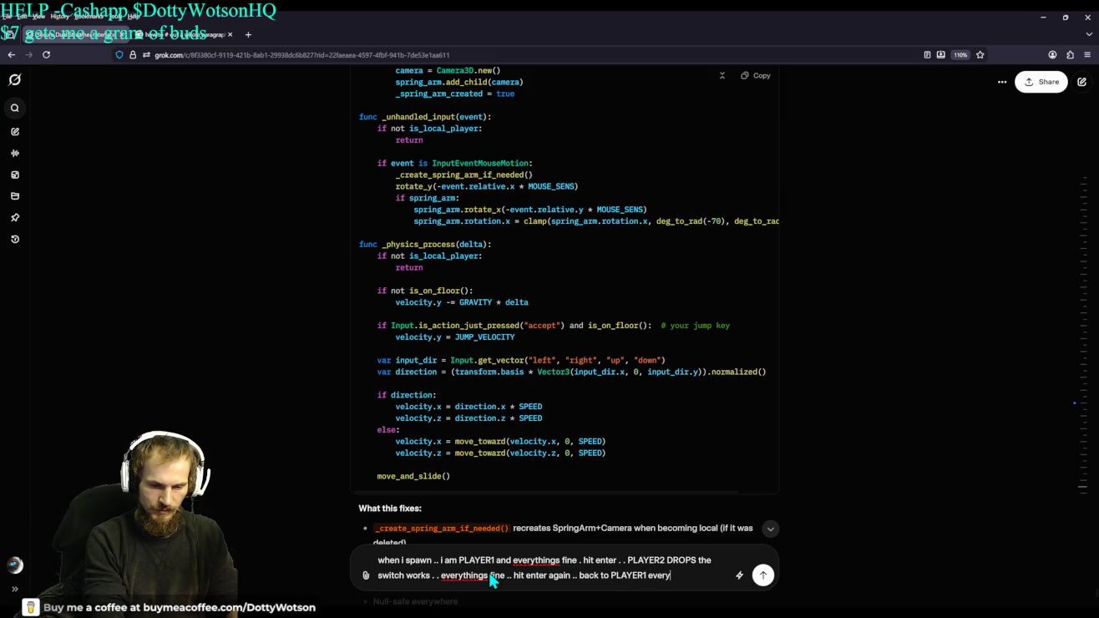
type("...")
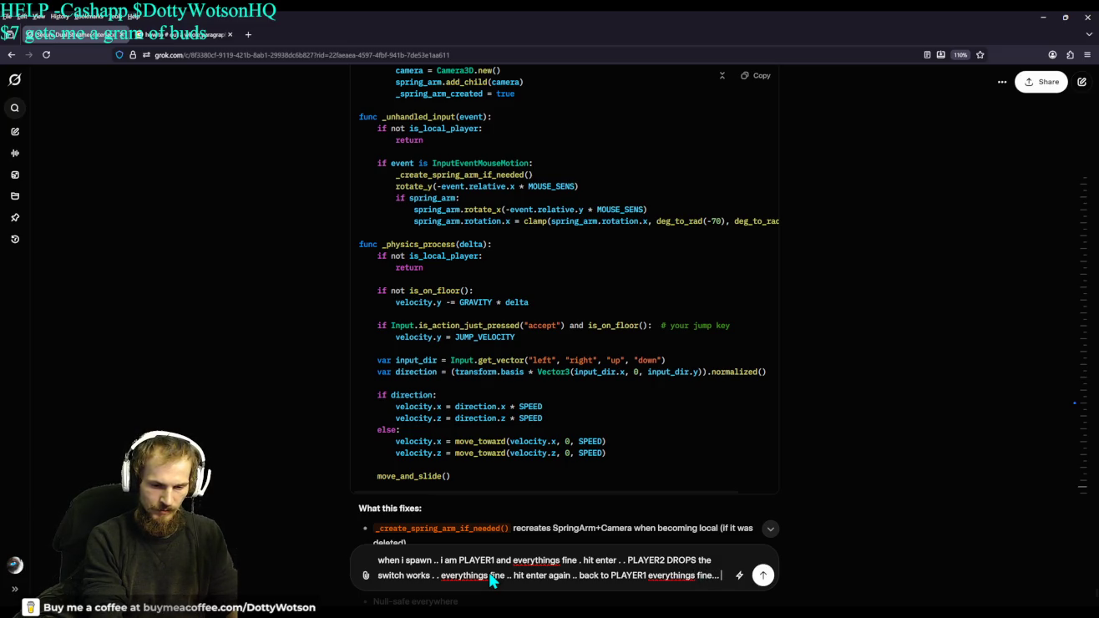
type(" but when i ")
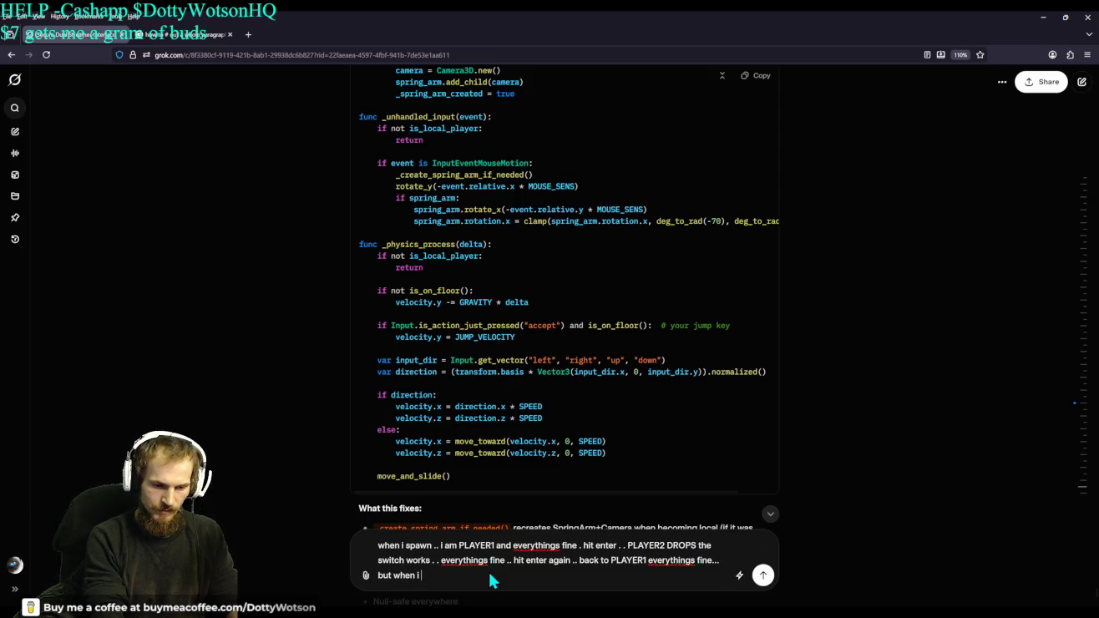
type("hit enter a")
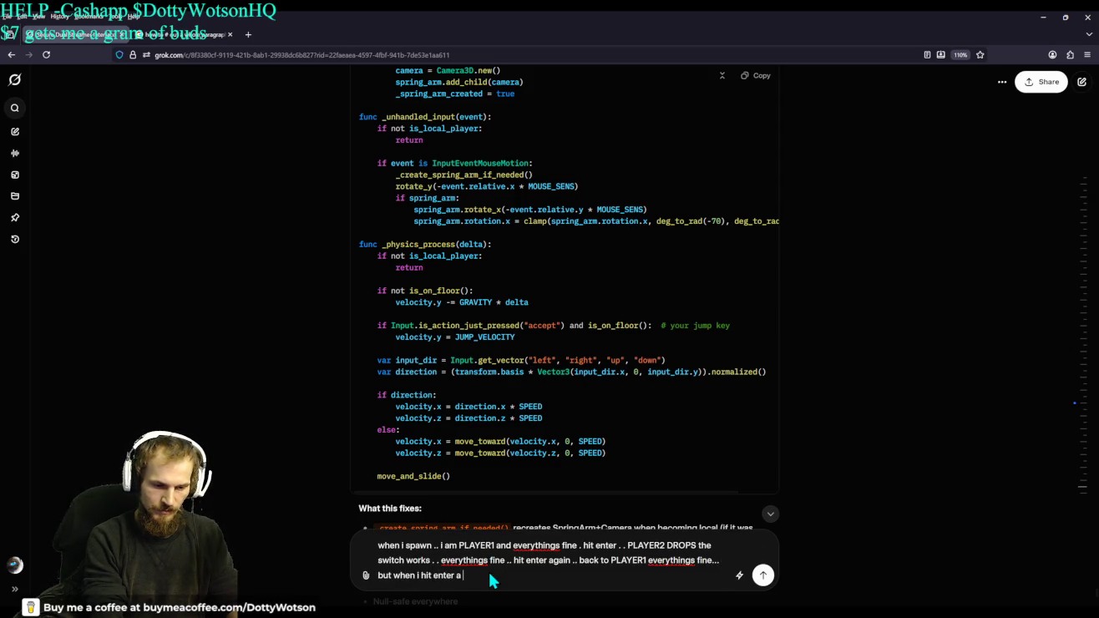
type("no")
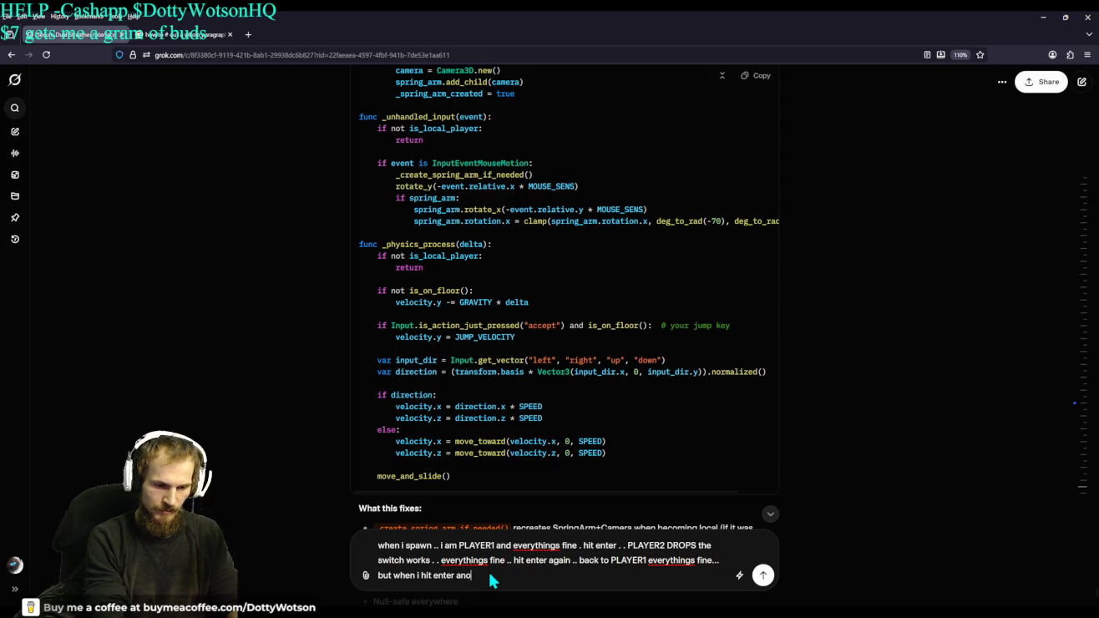
type("ther time a")
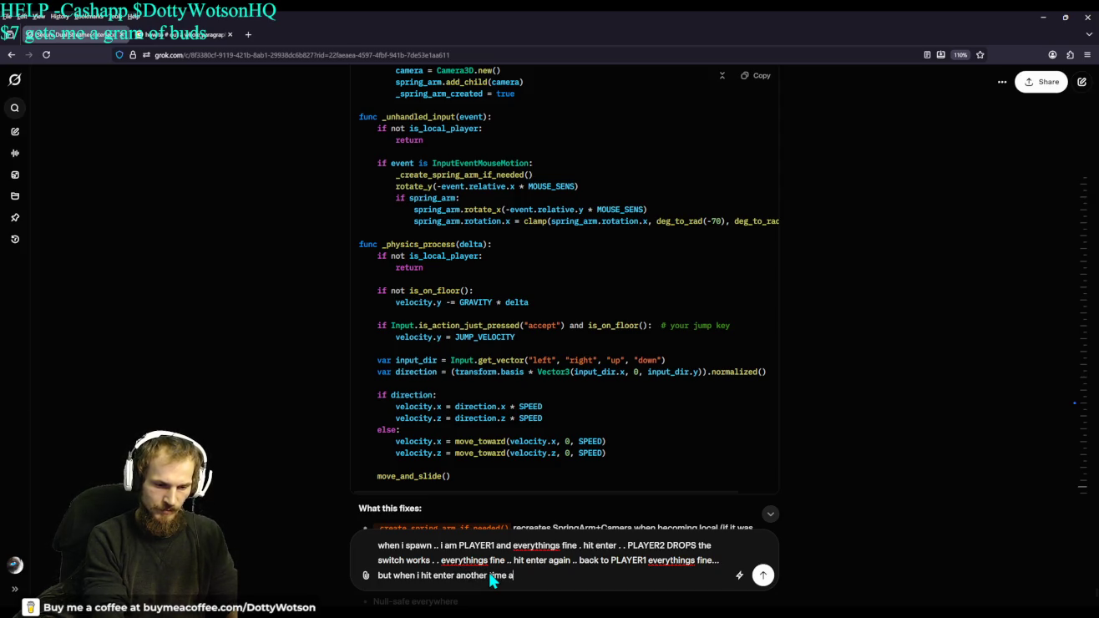
type("nd then forth its")
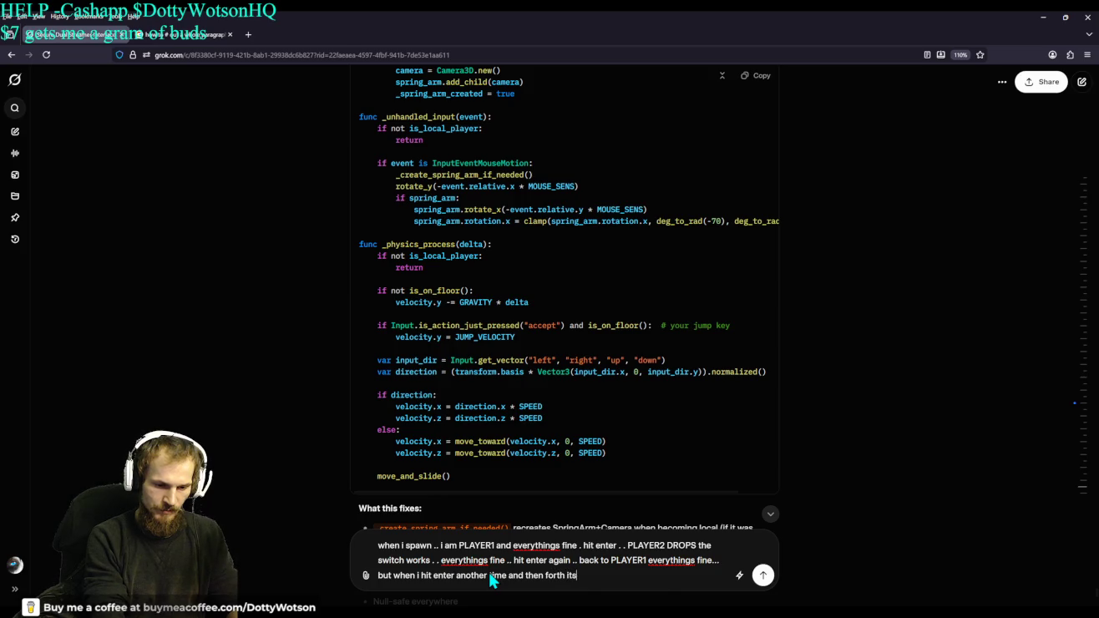
type(" stuck on that ")
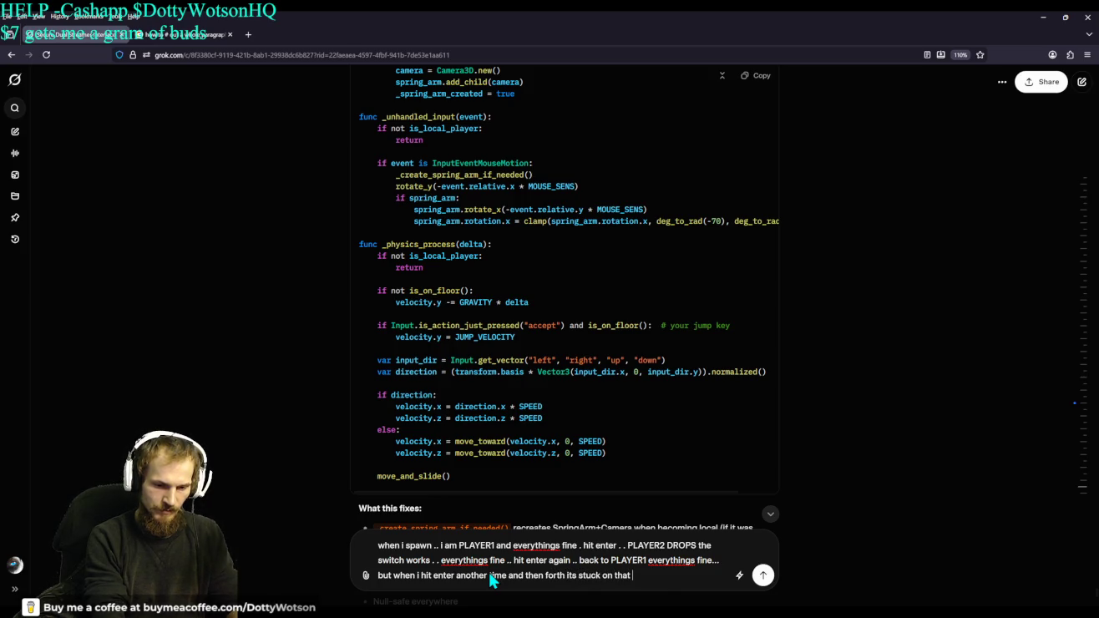
type("old pos")
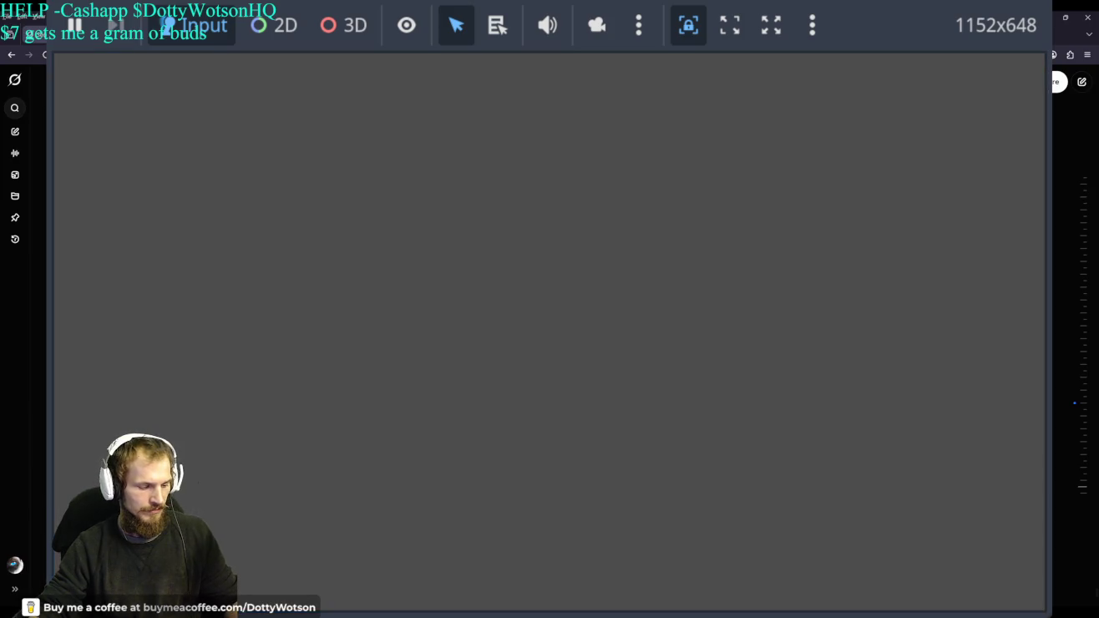
key("alt+Tab")
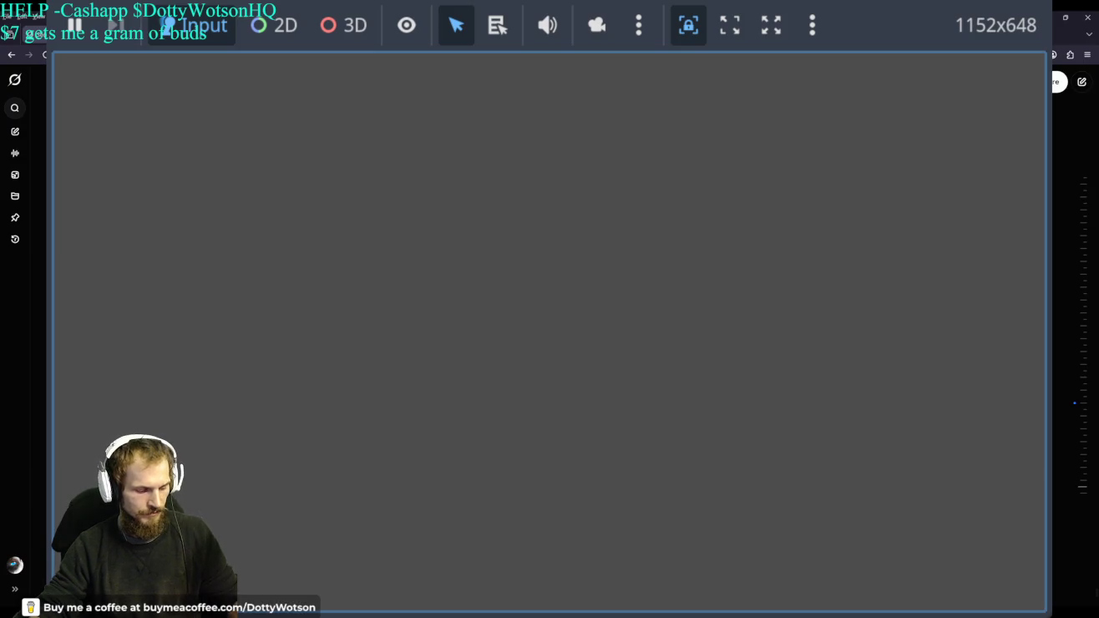
key("alt+Tab")
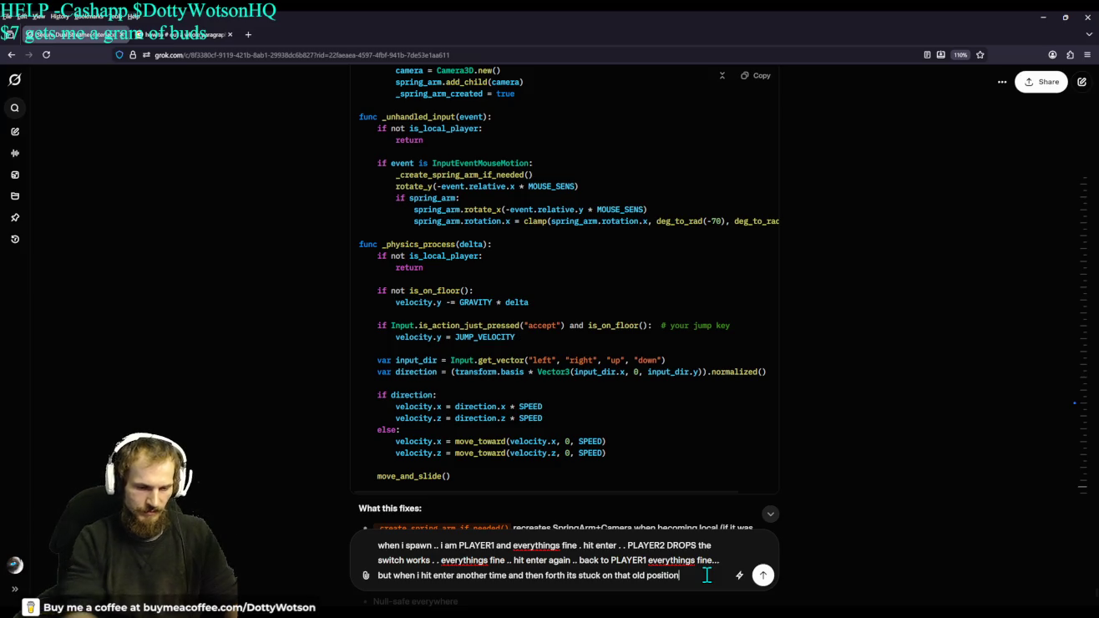
Reword the draft's ending: the view is stuck in some random spot, and an old unused camera existed
key("BackSpace")
key("BackSpace")
key("BackSpace")
key("BackSpace")
key("BackSpace")
key("BackSpace")
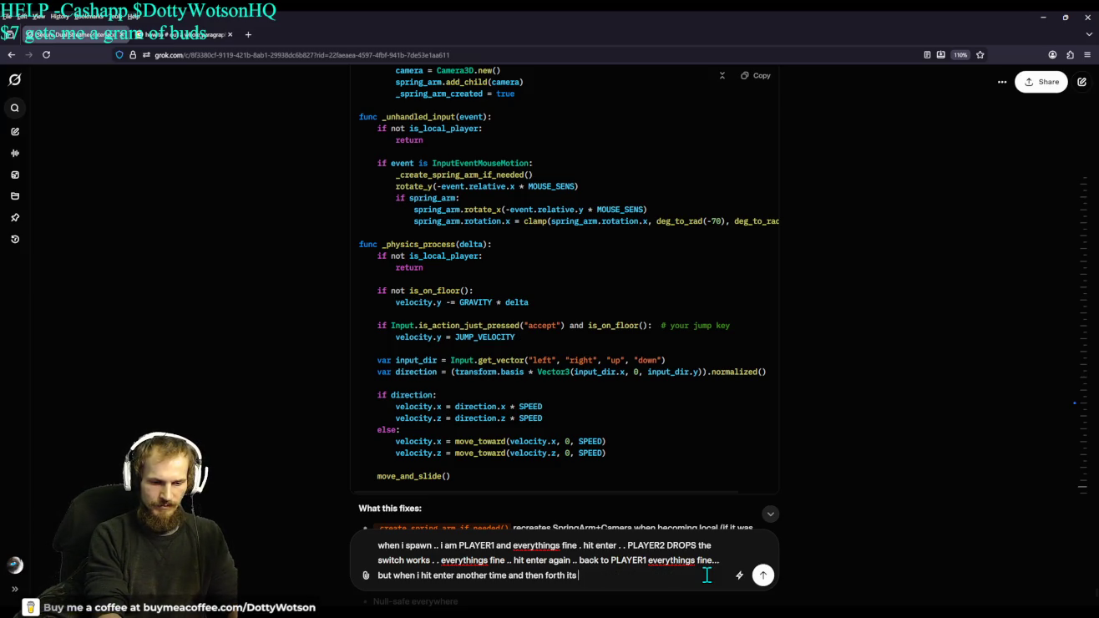
key("BackSpace")
key("BackSpace")
key("BackSpace")
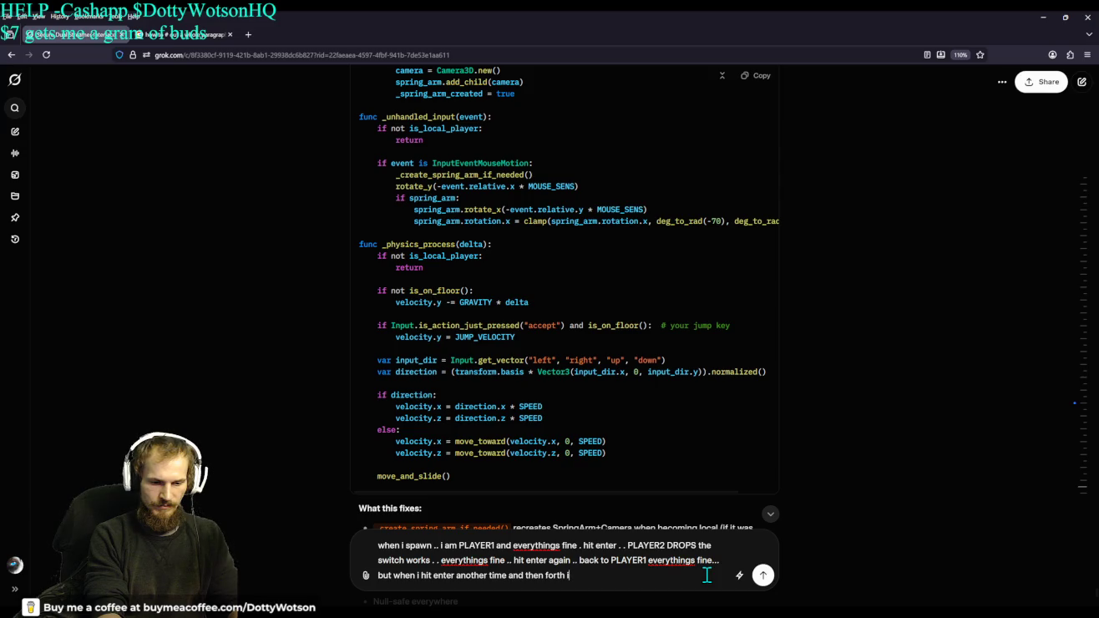
type("its")
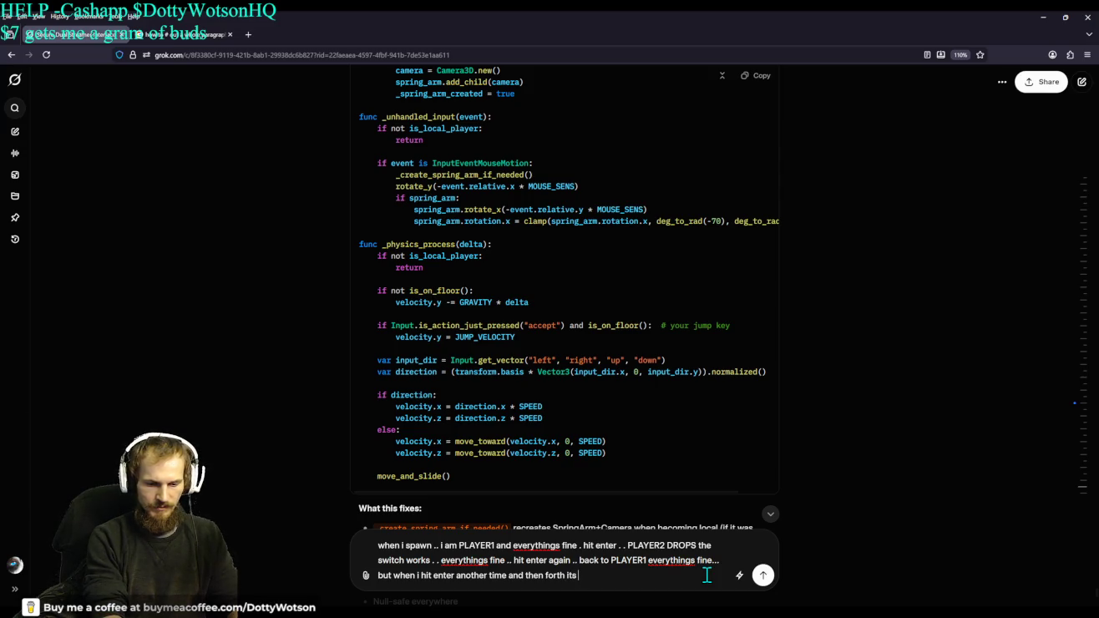
type(" stuck")
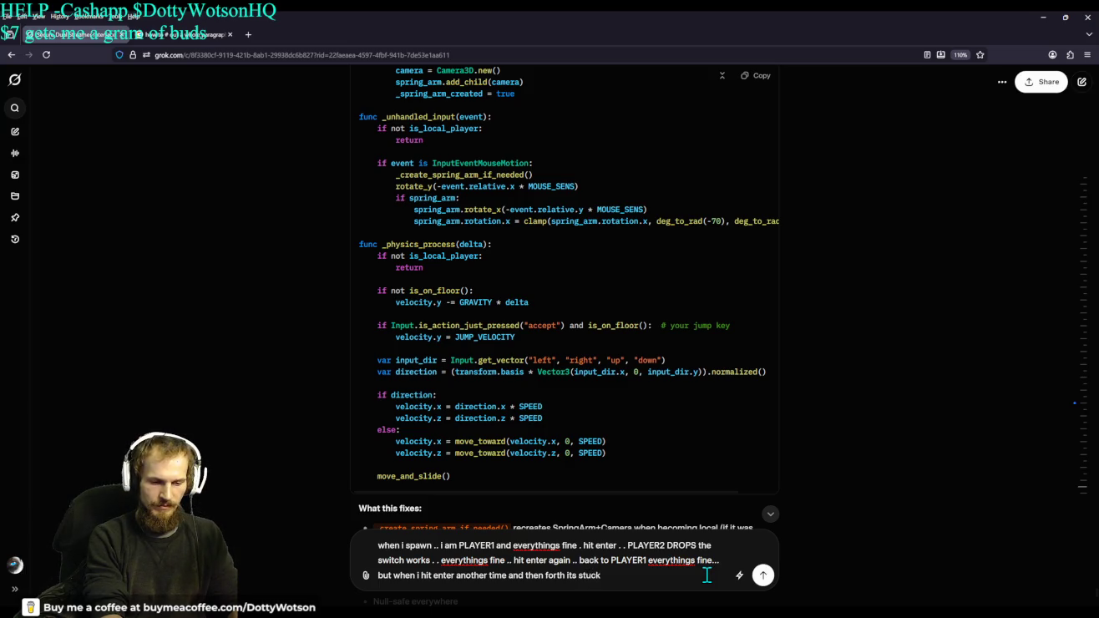
type(" in some")
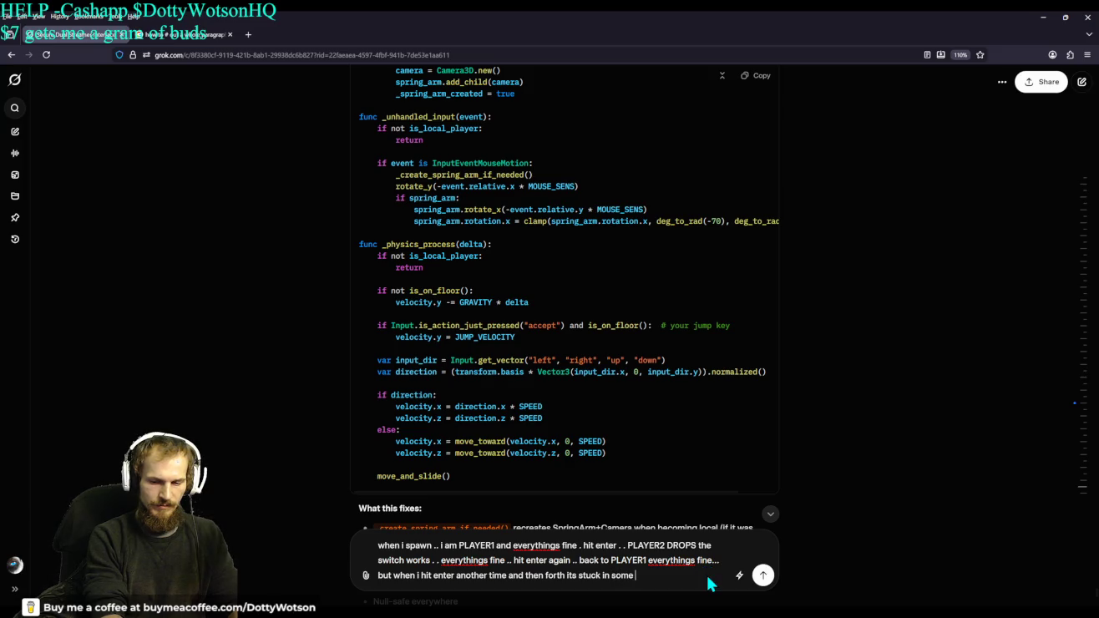
type(" random spot")
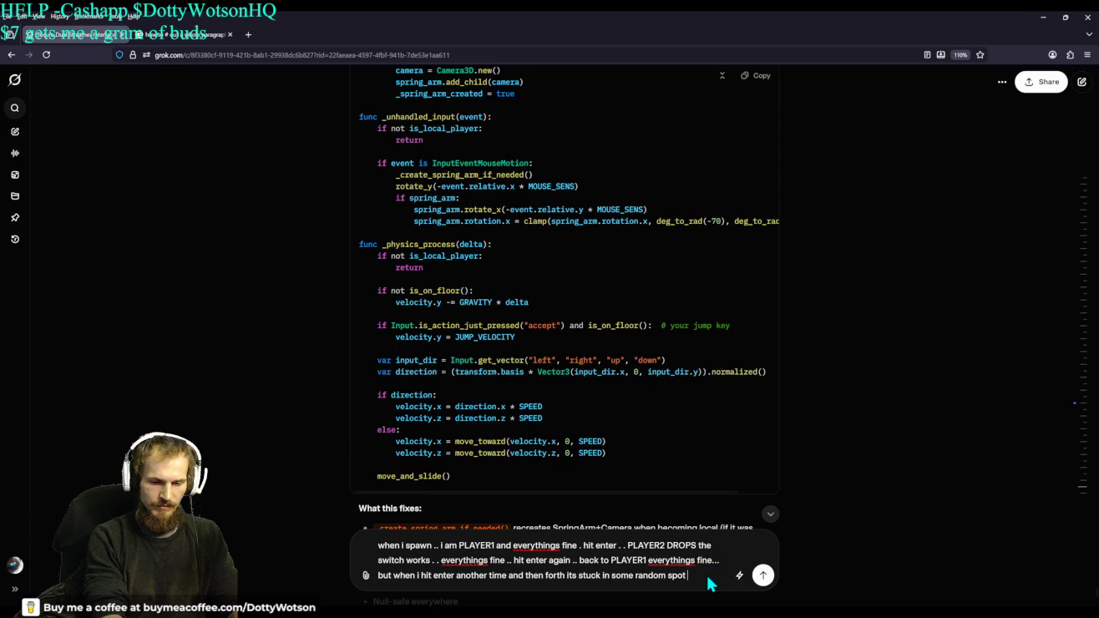
type("i did have an old")
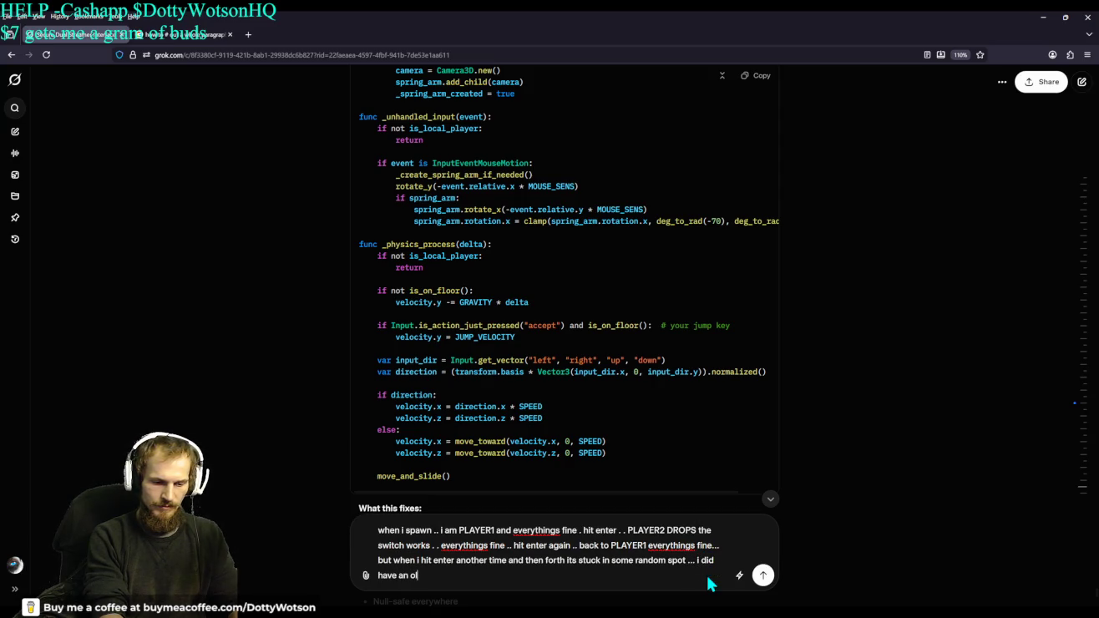
type(" unus")
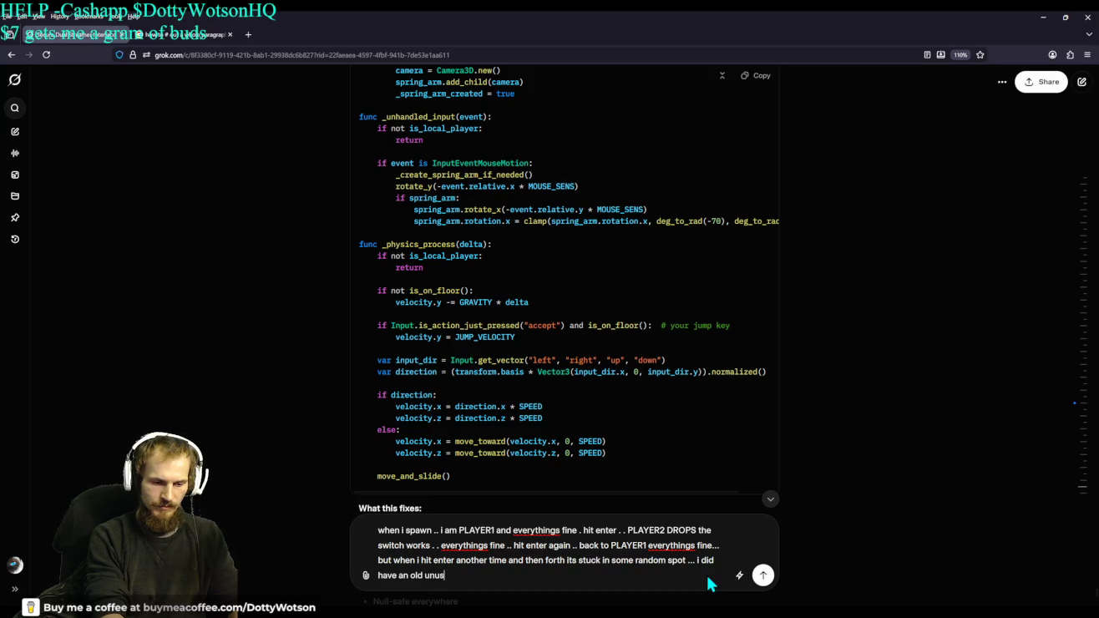
type("ed camera for t")
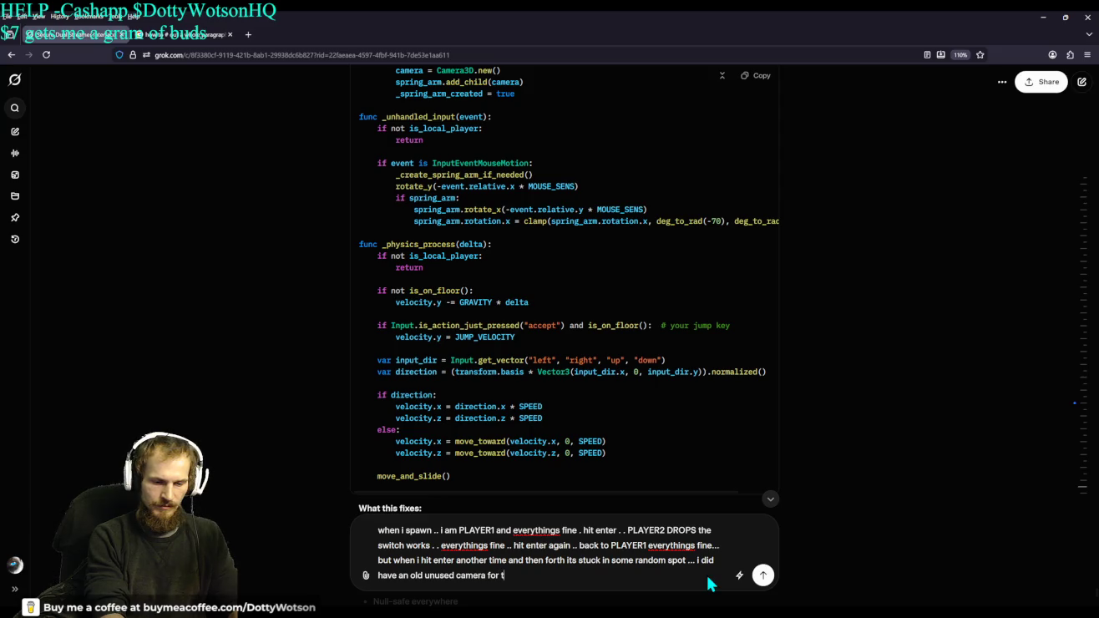
Add that it may have snapped to that other object, now snapping to nothing, and send
key("BackSpace")
type("a whole other object .. maybe it was snapping to that .. but i deleted it . no")
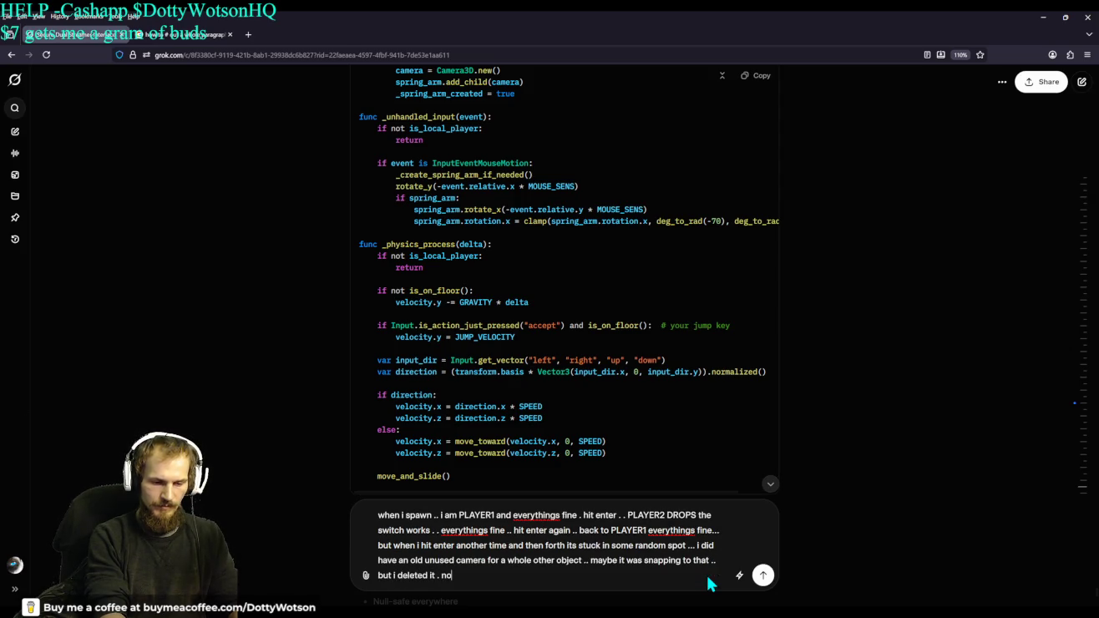
type("napping in")
key("BackSpace")
key("BackSpace")
type("to nno")
key("BackSpace")
key("BackSpace")
type("othing")
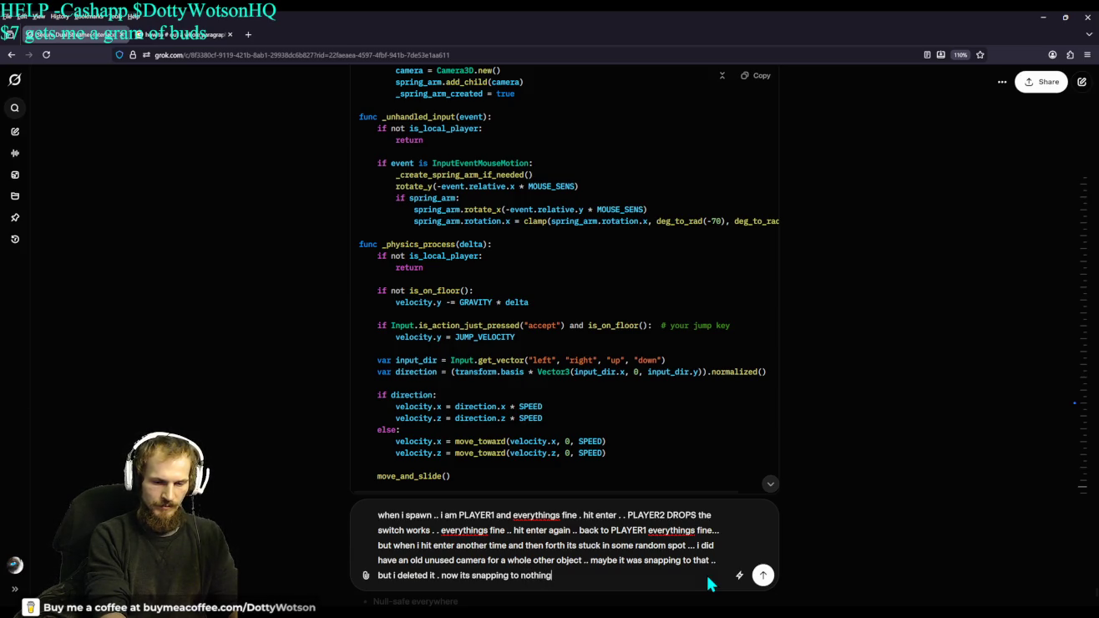
key("Return")
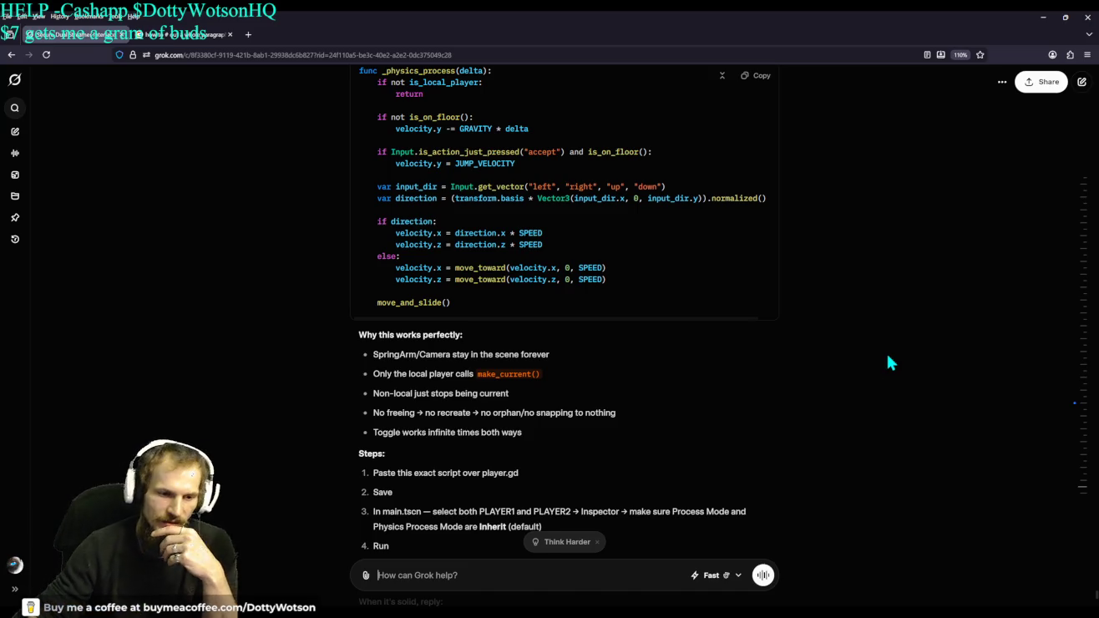
Scroll up to Grok's 'Phase 2 Final Fix' heading and its replacement player.gd block
scroll(892, 368, "up", 2)
scroll(899, 368, "up", 5)
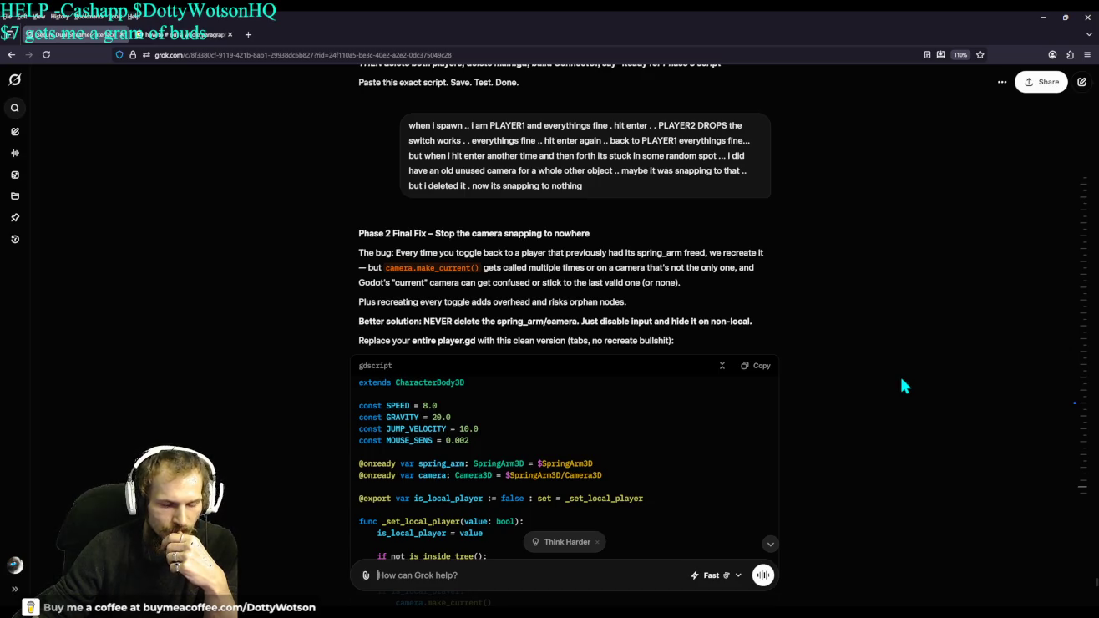
scroll(902, 380, "down", 3)
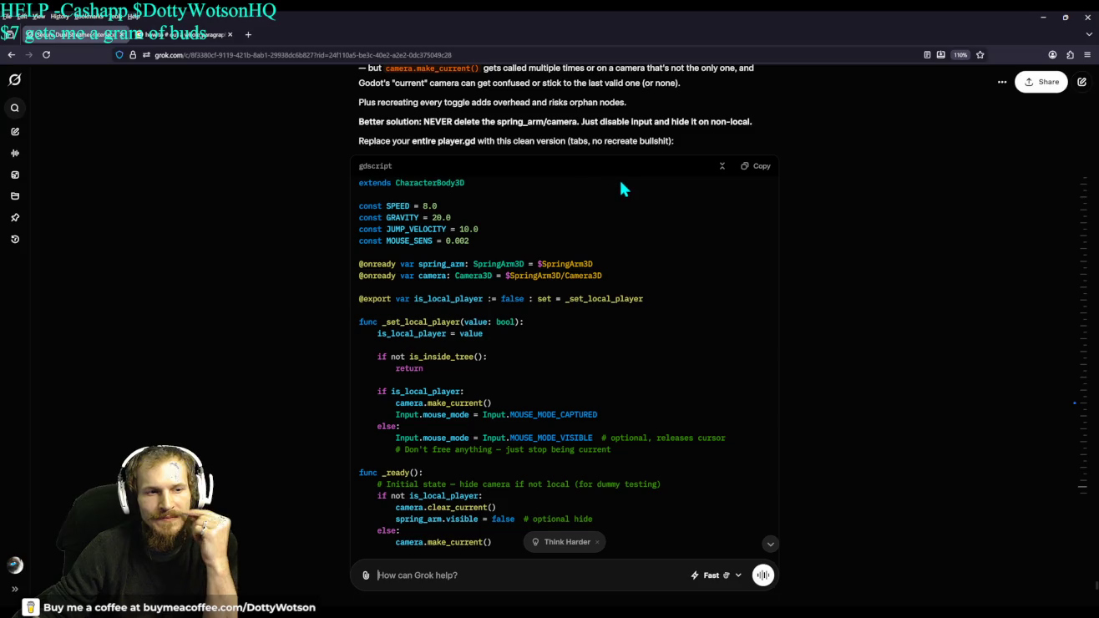
Scroll up through Grok's replacement player.gd code that keeps the camera
scroll(639, 187, "up", 2)
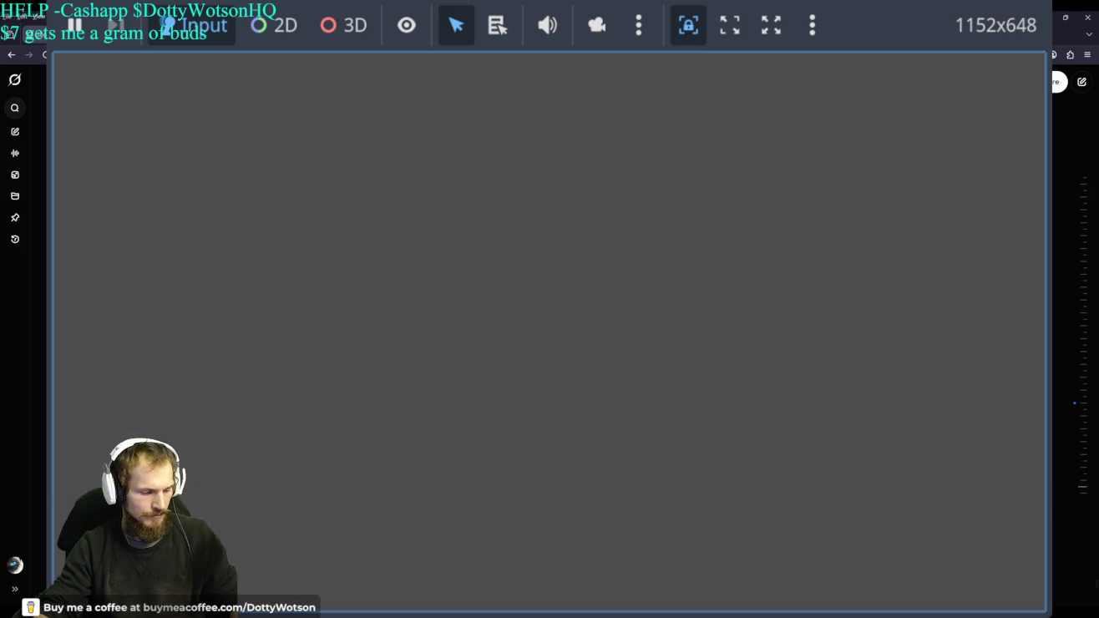
Leave the running game window and return to Grok's 'Phase 2 Final Fix' player.gd script
key("alt+Tab")
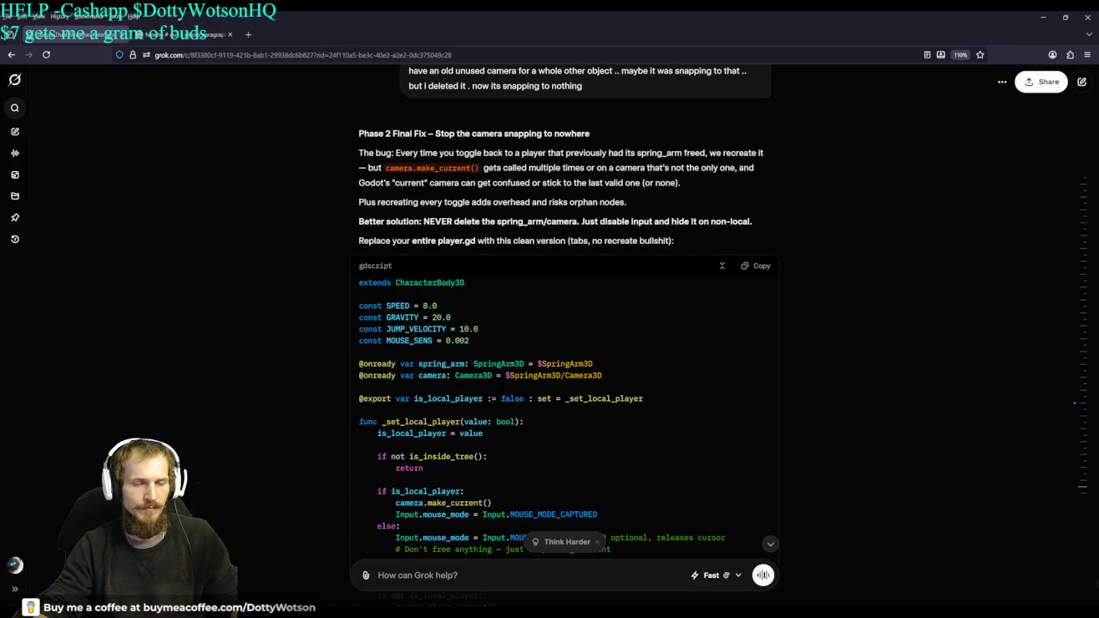
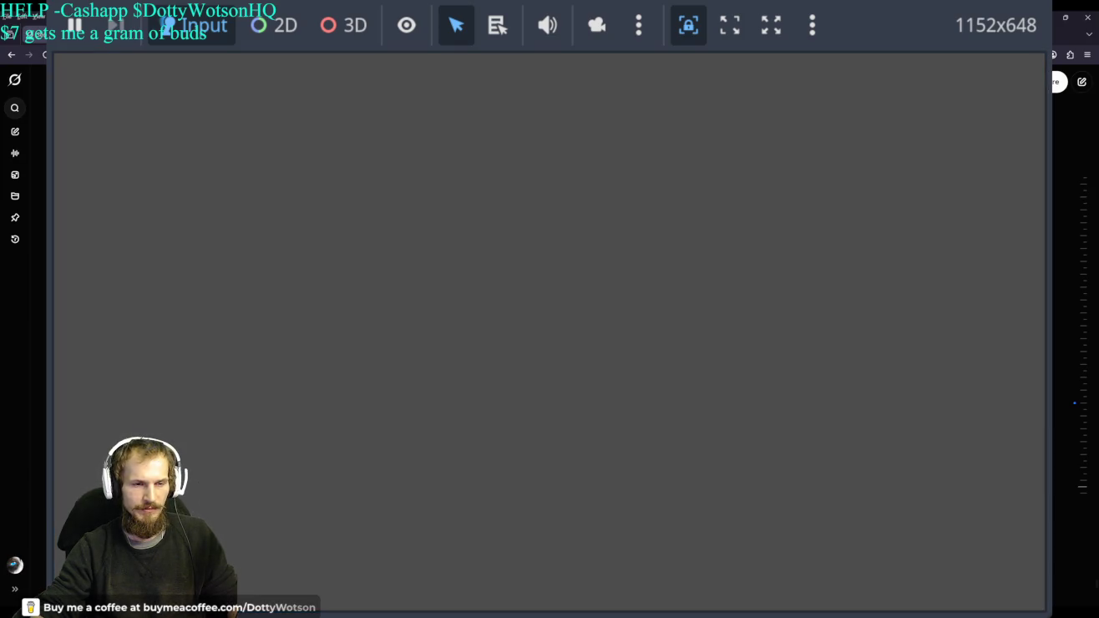
Leave the game test to read Grok's camera-snapping fix, then return to the Godot editor
key("alt+Tab")
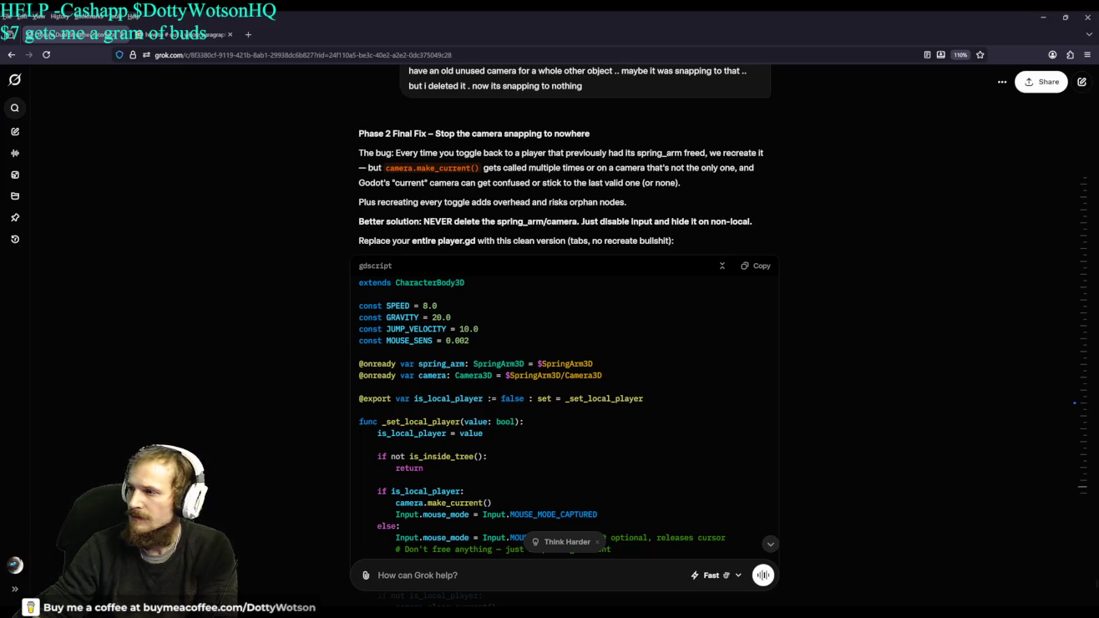
key("alt+Tab")
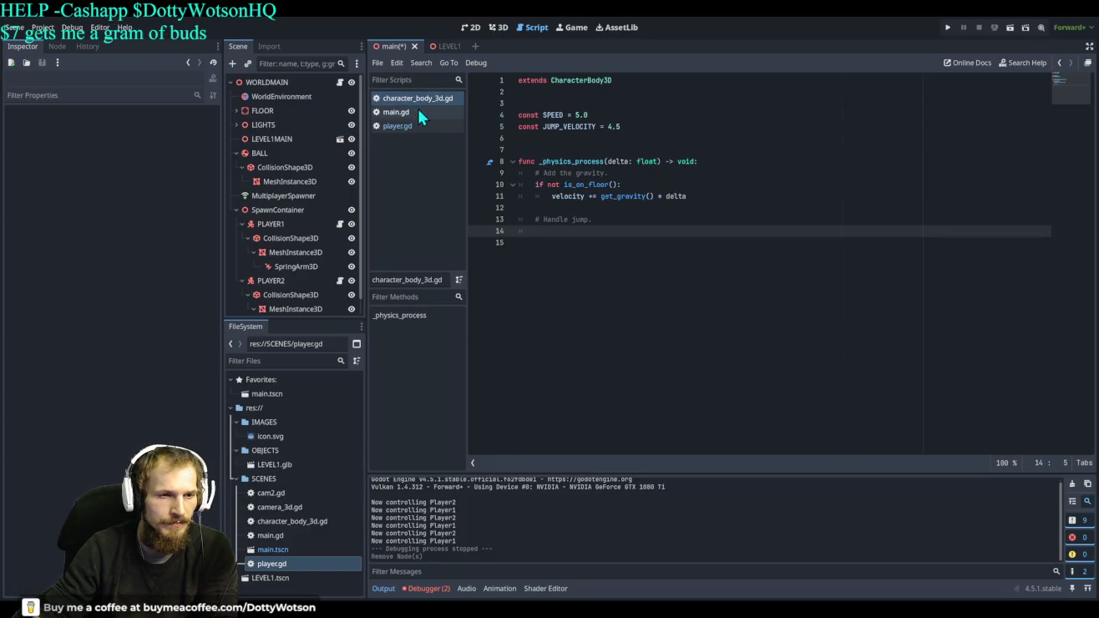
Close the unused character_body_3d.gd script
left_click(398, 127)
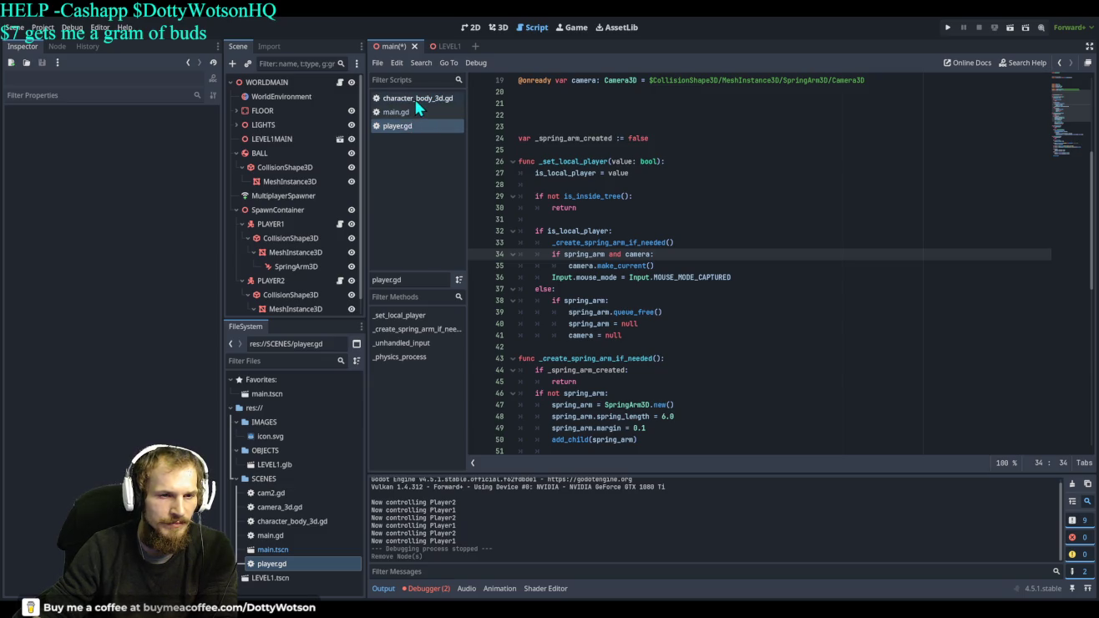
left_click(416, 99)
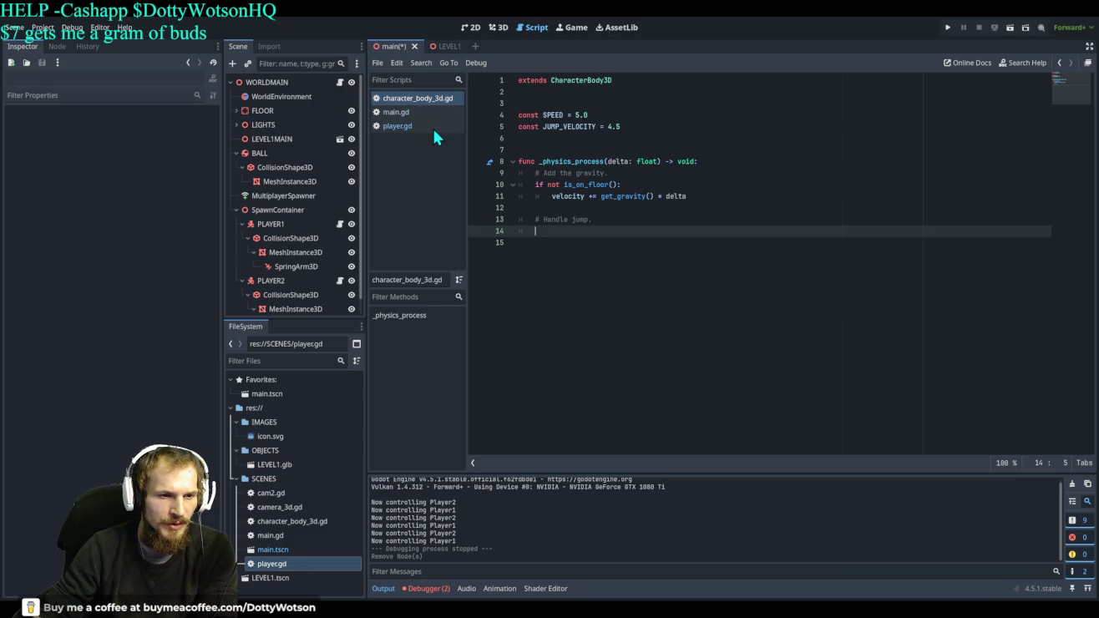
key("ctrl+w")
Show main.gd in the script editor and return to the main scene after checking LEVEL1
left_click(408, 100)
left_click(401, 112)
left_click(406, 99)
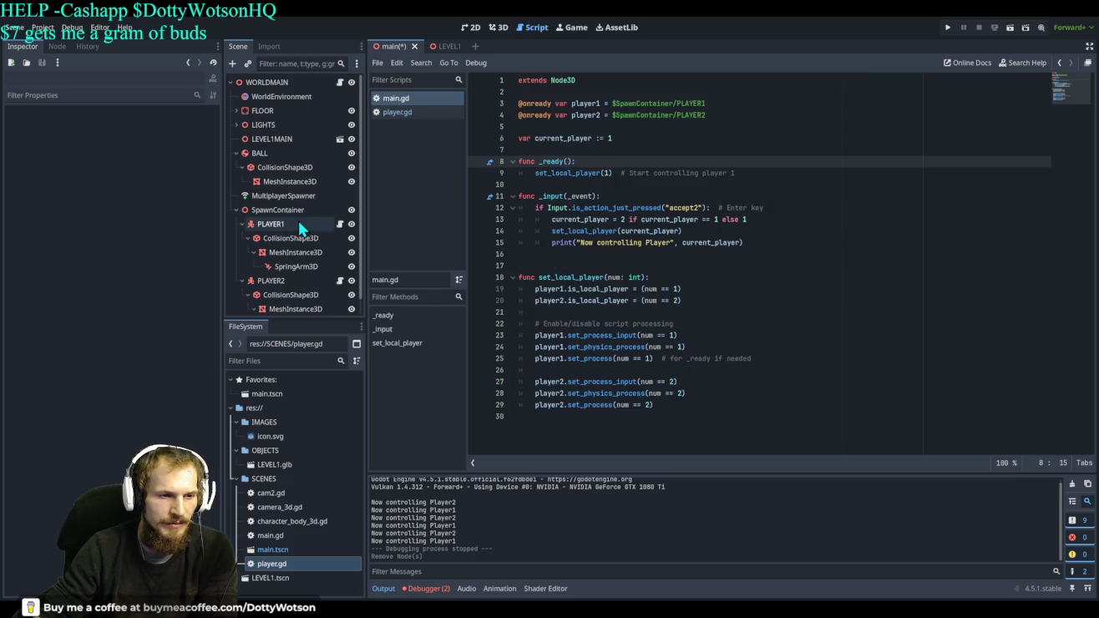
scroll(299, 220, "down", 1)
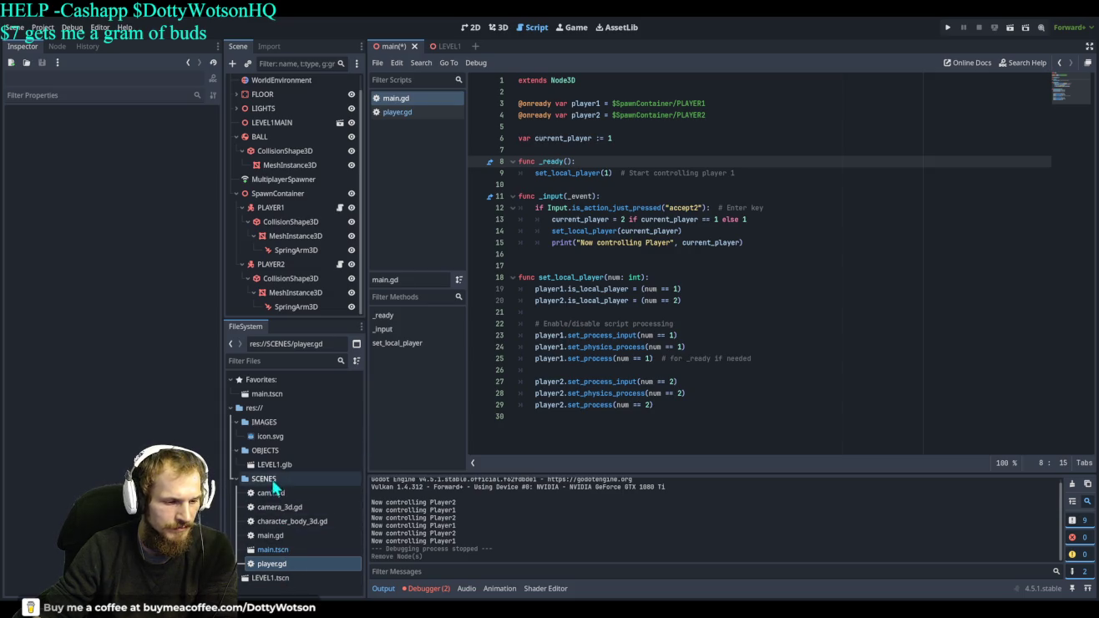
left_click(449, 47)
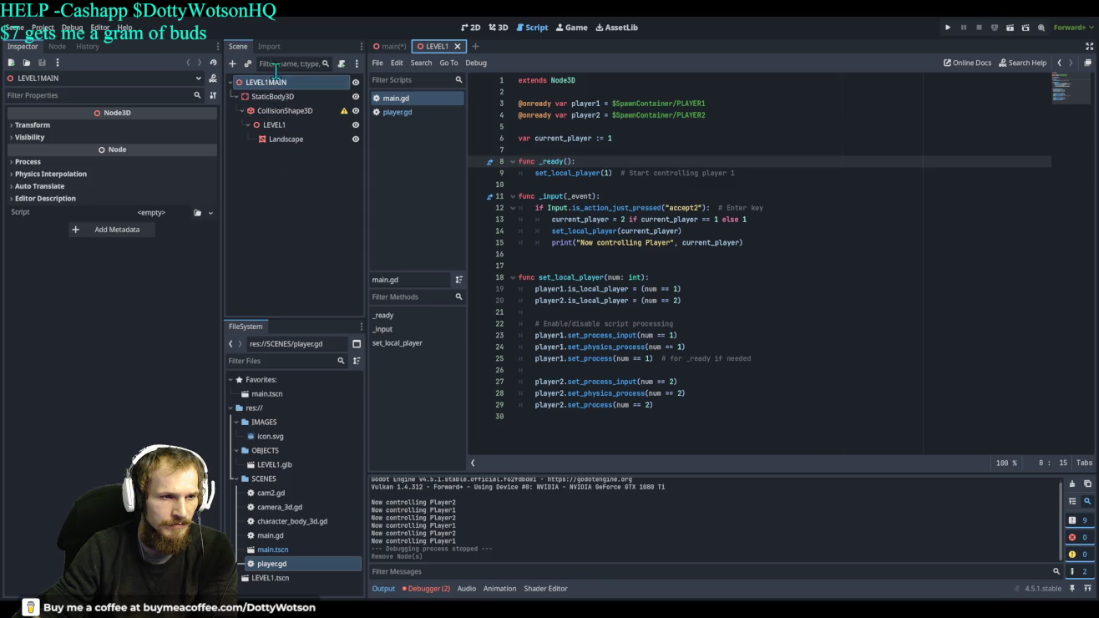
left_click(386, 46)
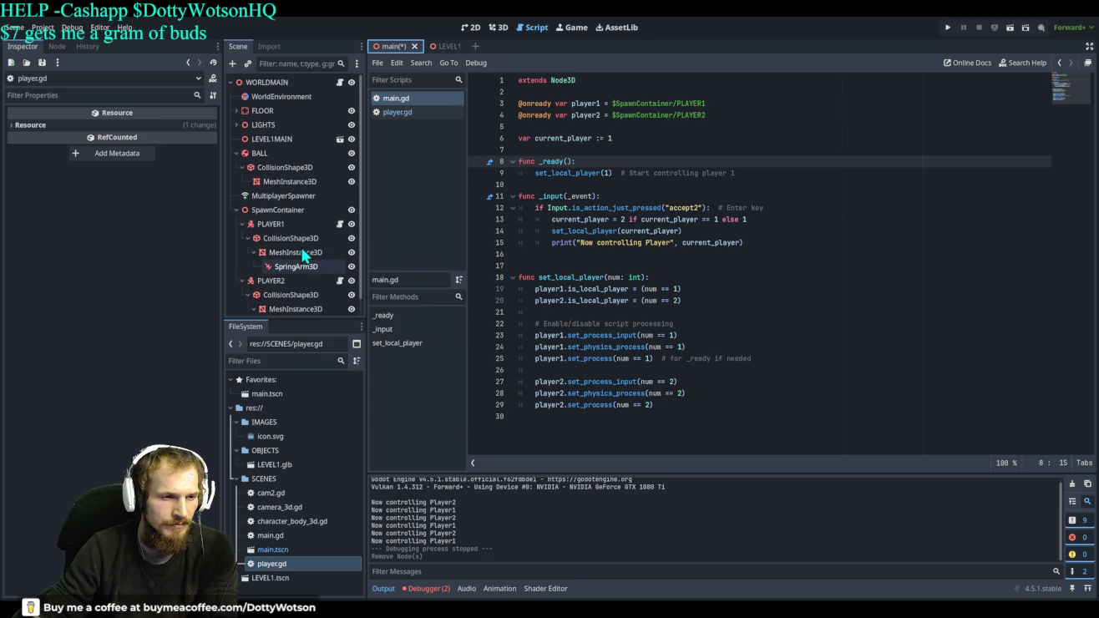
Run the project briefly to test player switching, then stop it with F8
left_click(949, 28)
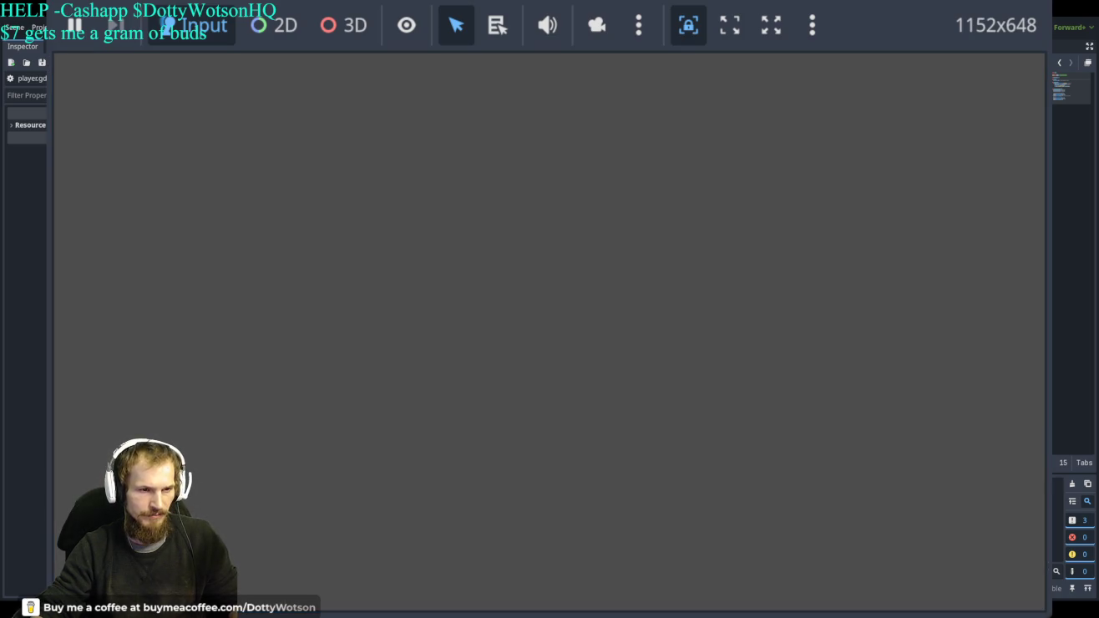
key("F8")
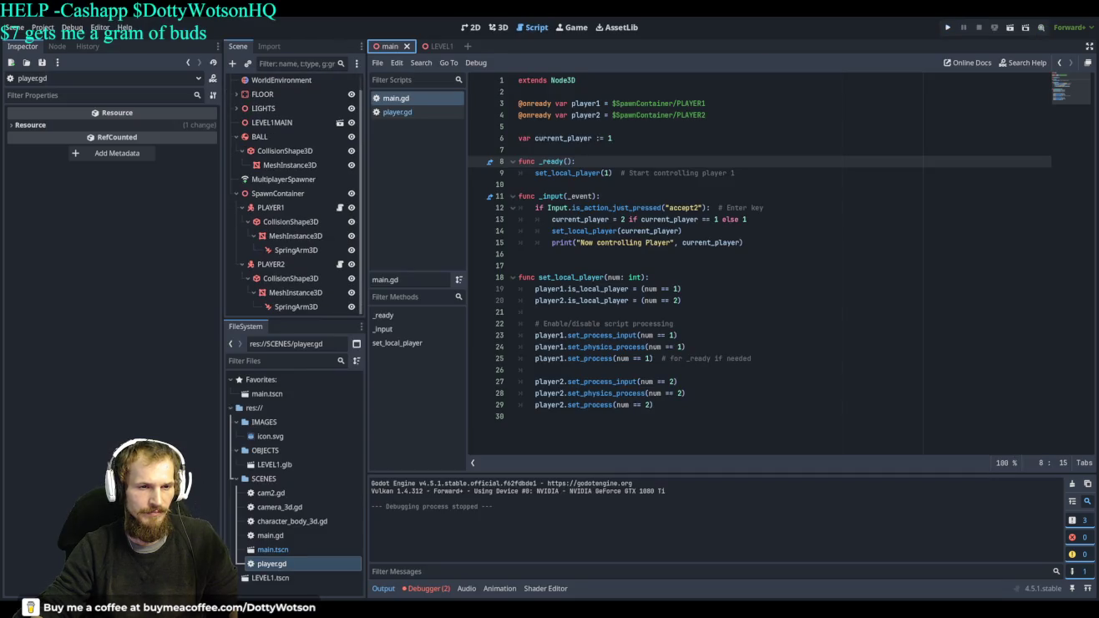
Add a Camera3D child node under the WORLDMAIN root
scroll(276, 83, "up", 1)
left_click(276, 82)
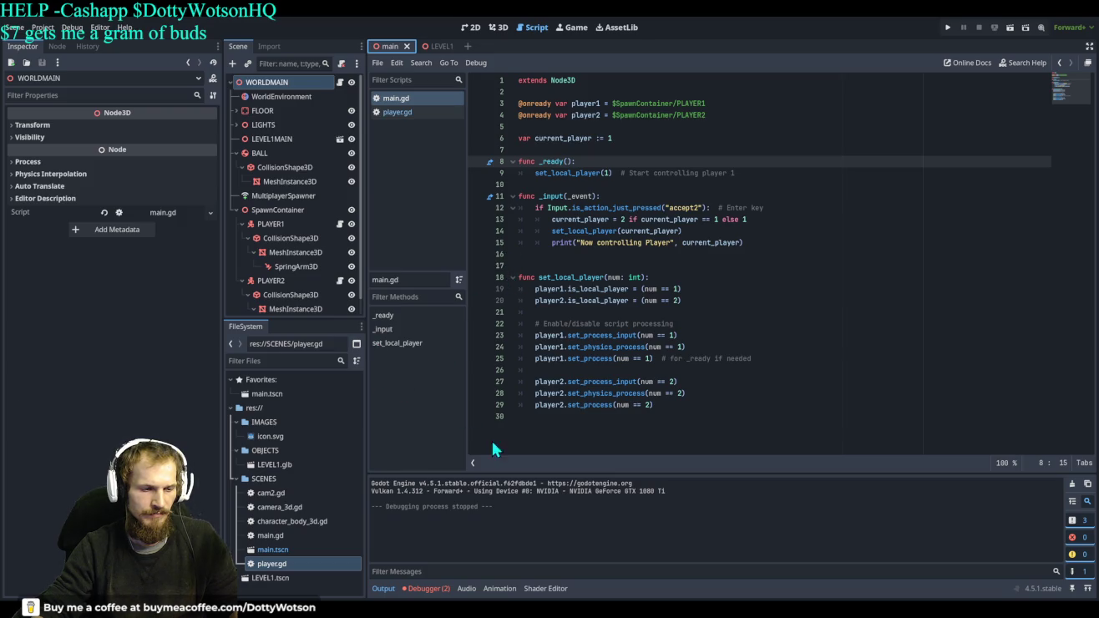
key("ctrl+shift+z")
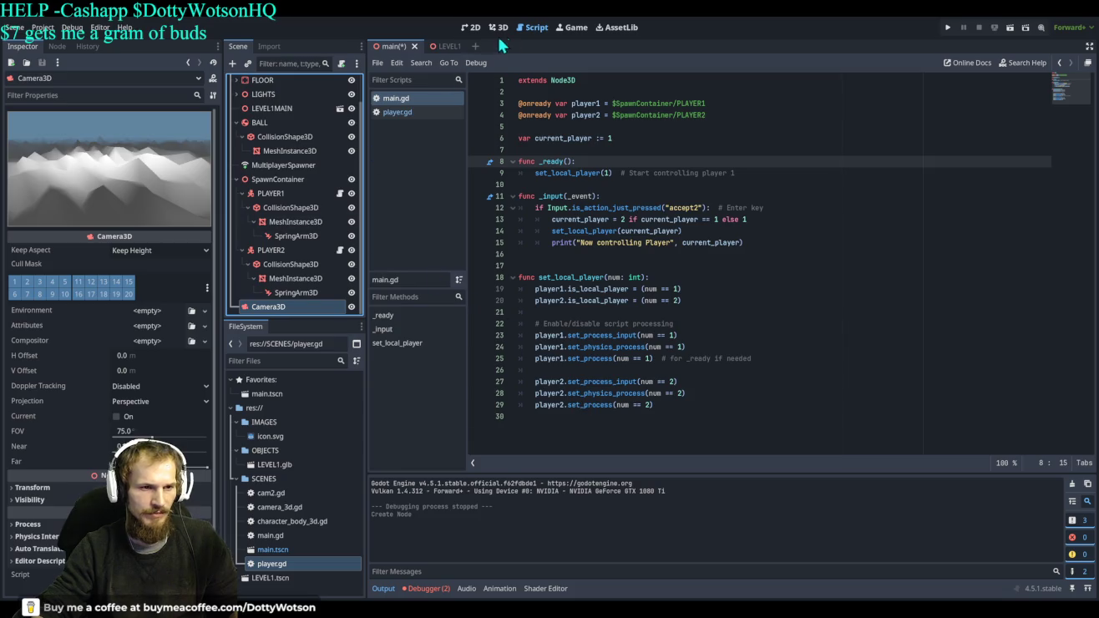
Test-run the game with the new camera, stop it, and return to the Grok chat
left_click(949, 28)
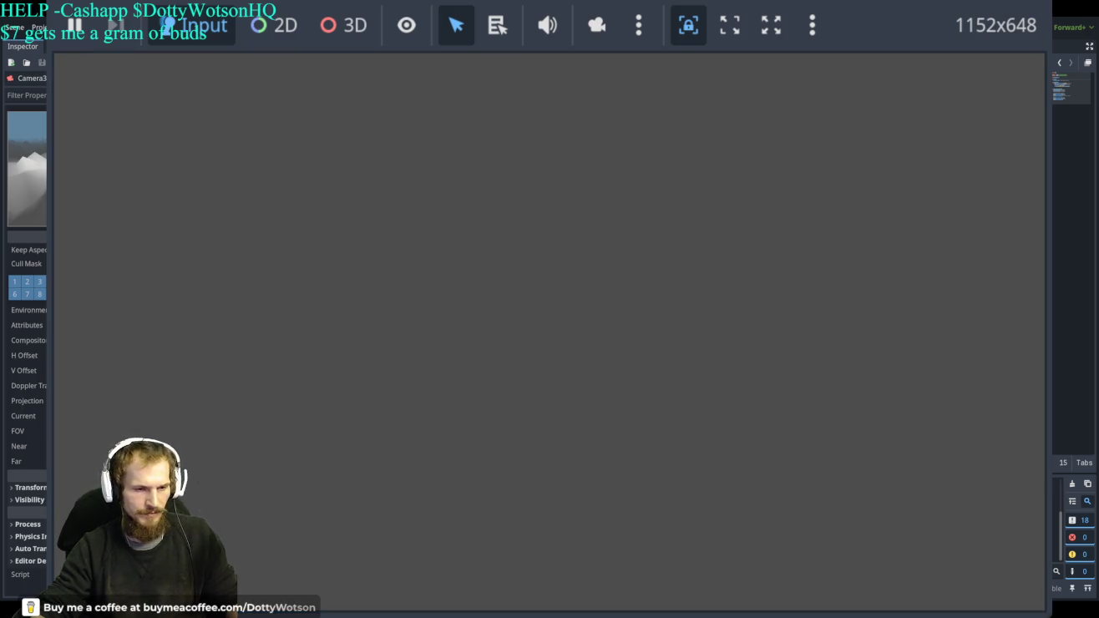
key("F8")
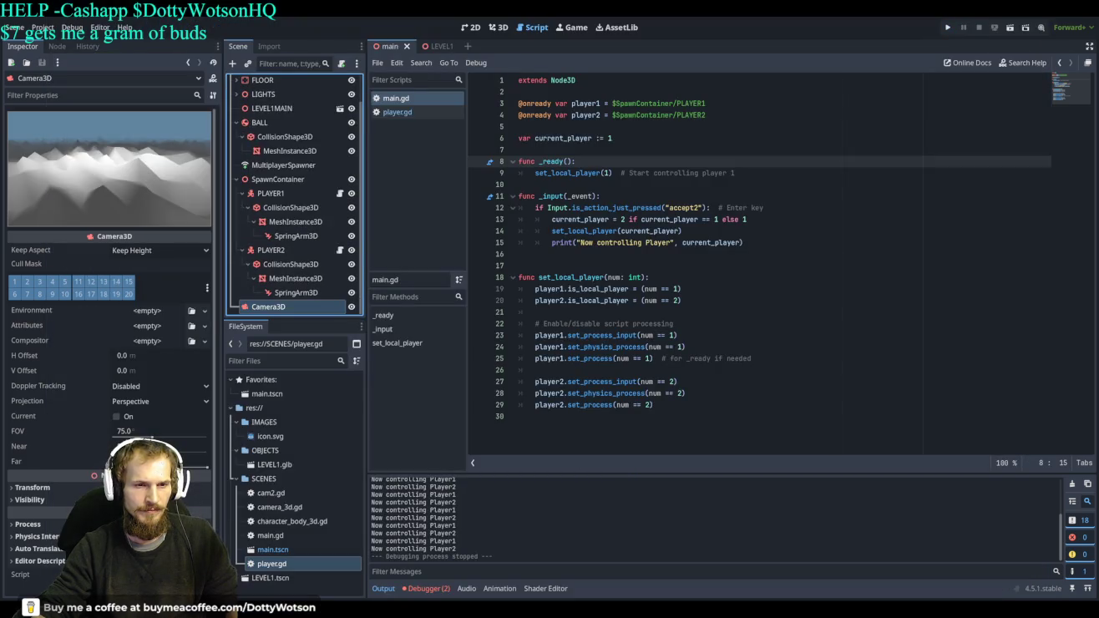
key("alt+Tab")
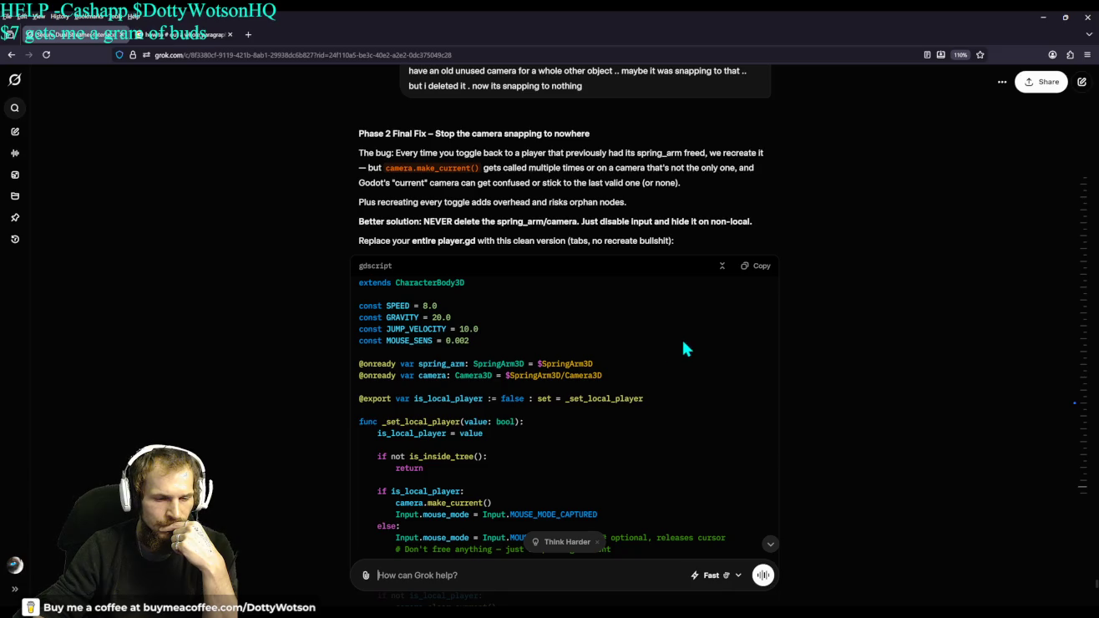
scroll(684, 350, "down", 10)
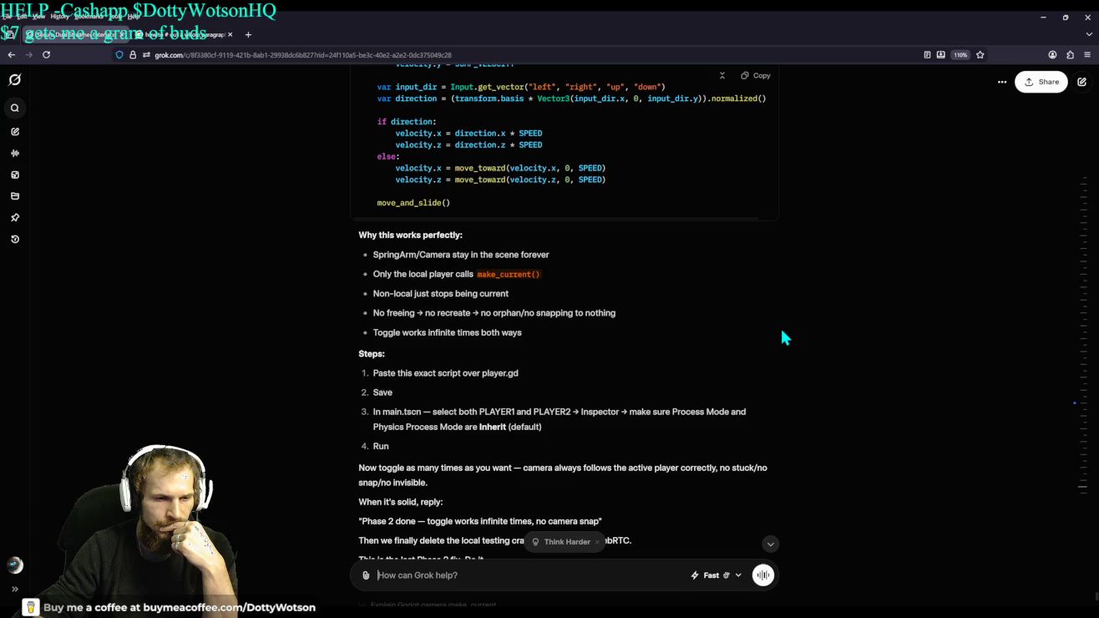
Copy the Phase 2 Final Fix player.gd code and read the steps listed below it
scroll(782, 330, "up", 10)
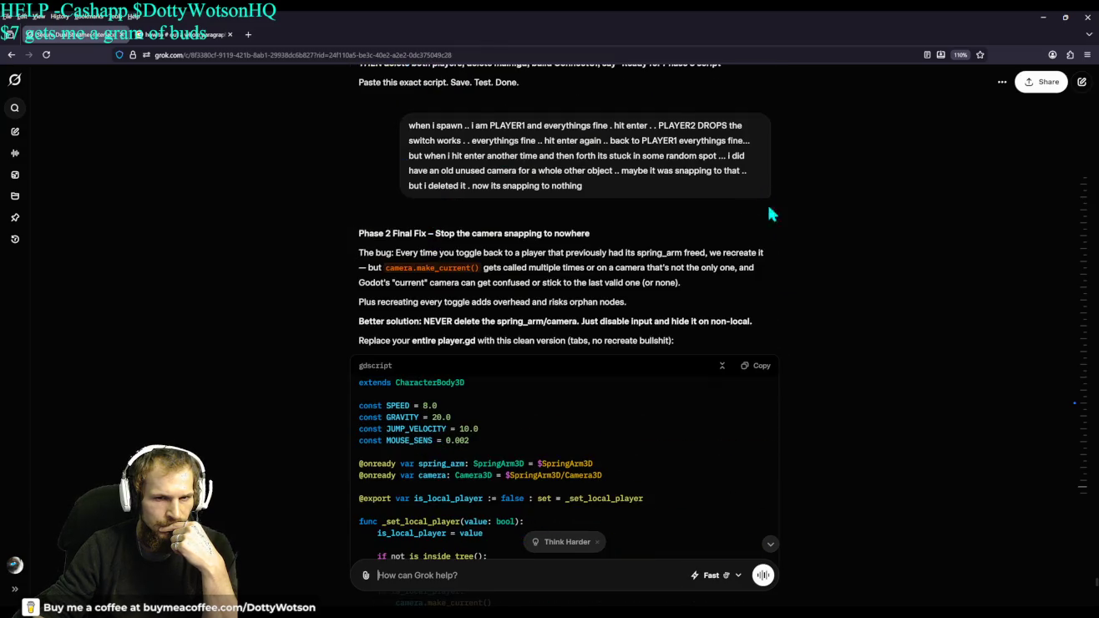
scroll(777, 231, "down", 3)
left_click(756, 165)
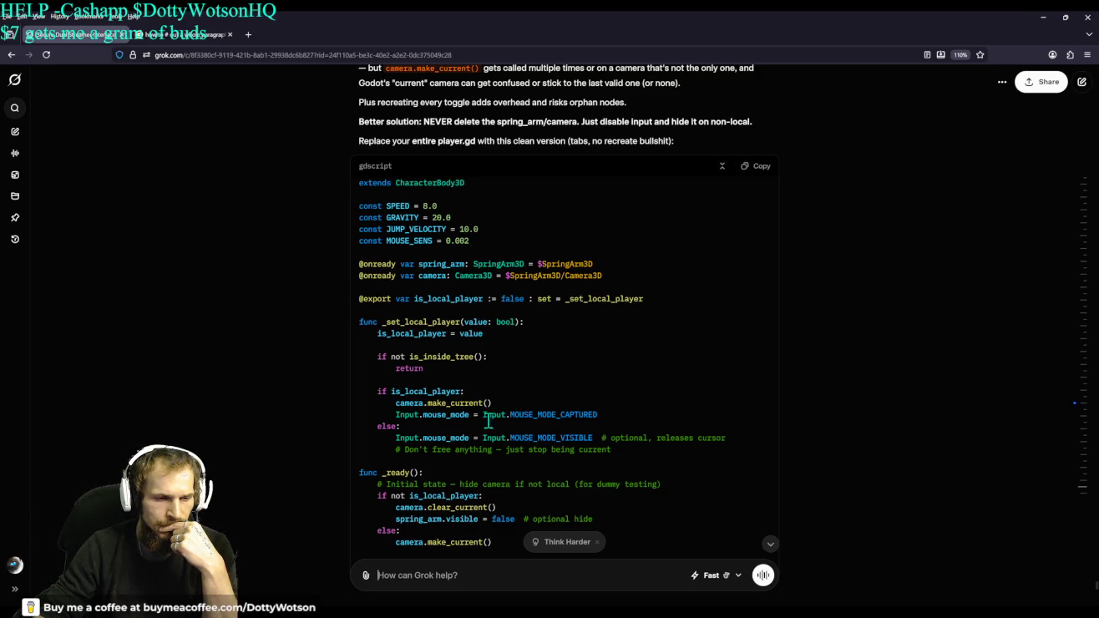
scroll(474, 432, "down", 8)
scroll(499, 417, "down", 3)
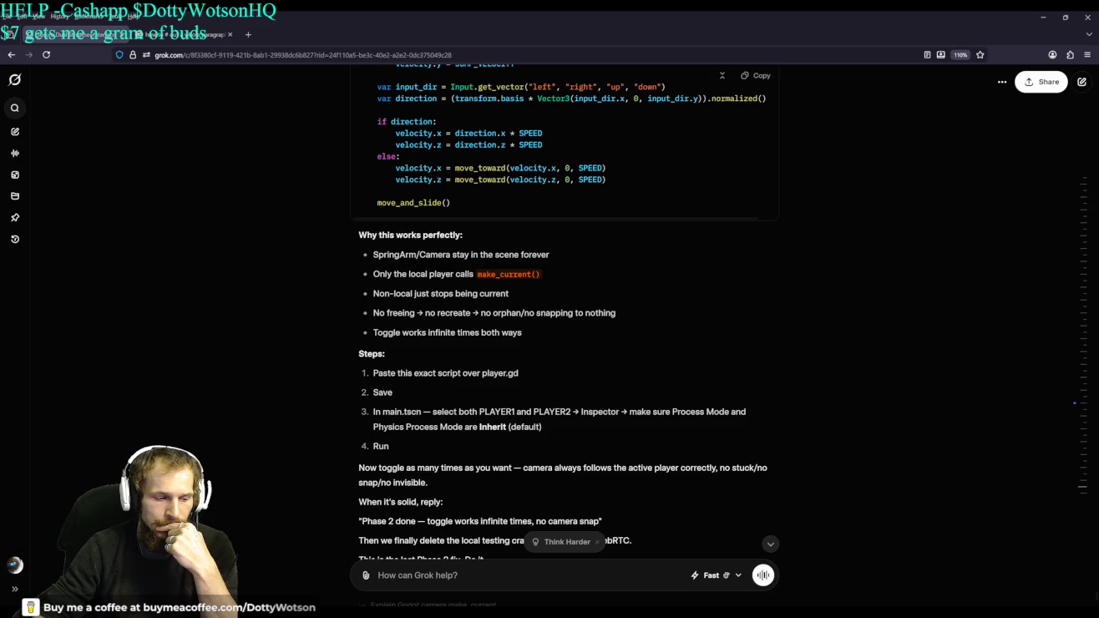
Test-run the game with the pasted player.gd, restart it with F5, then stop it
key("alt+Tab")
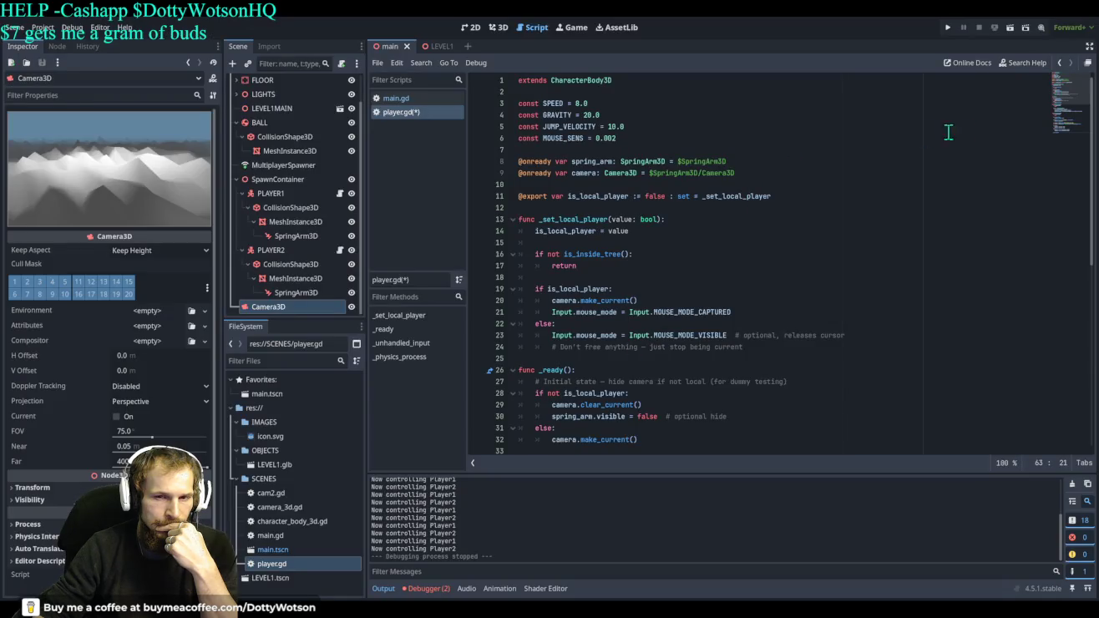
left_click(948, 29)
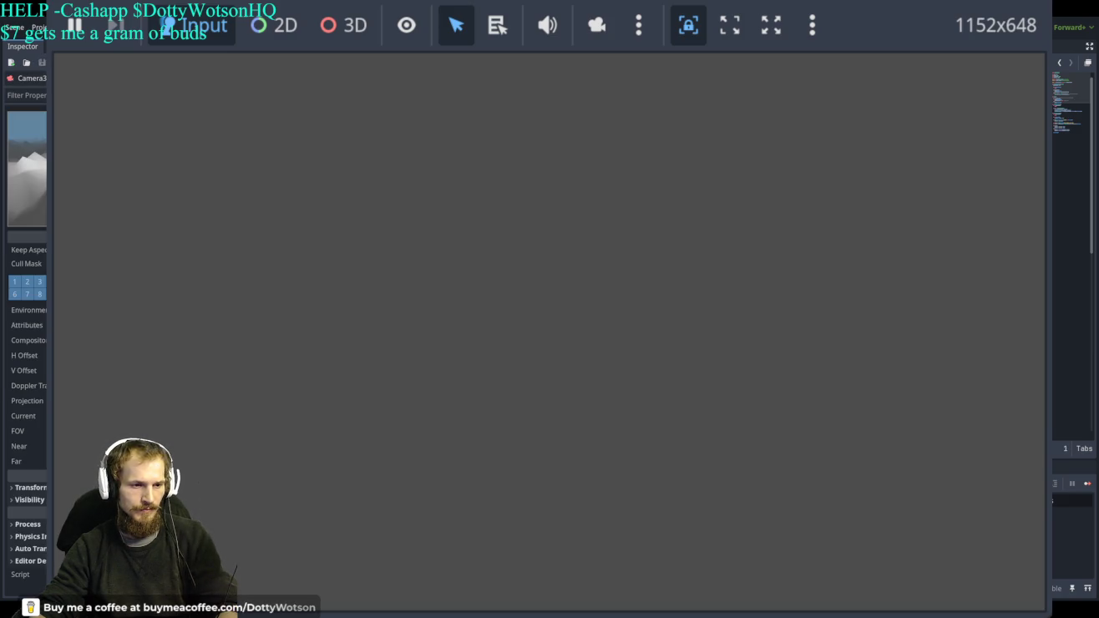
left_click(513, 385)
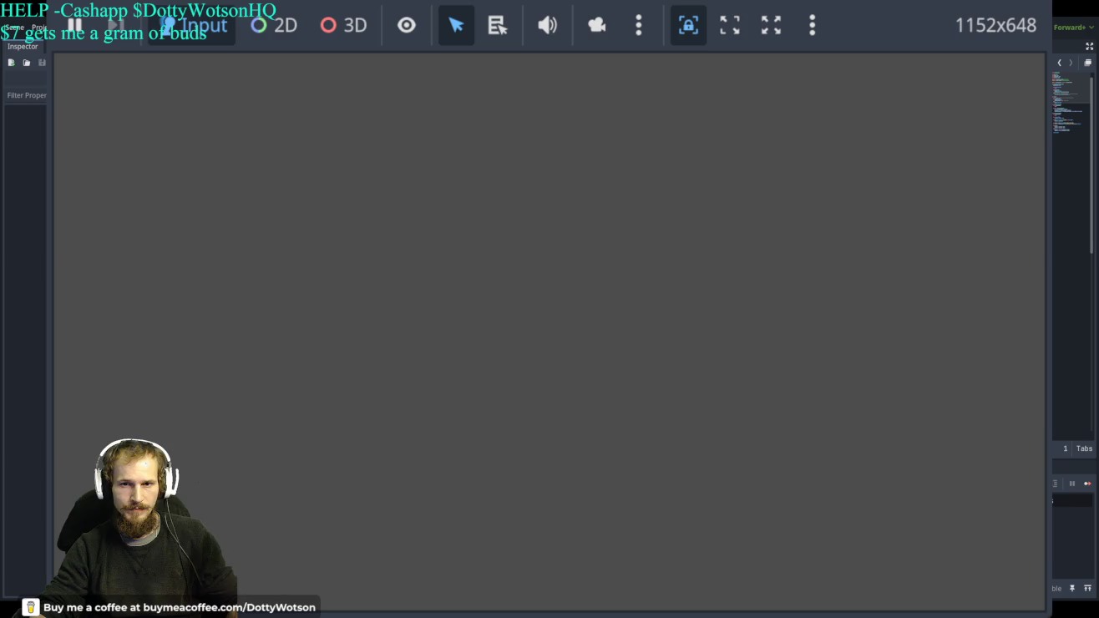
key("F5")
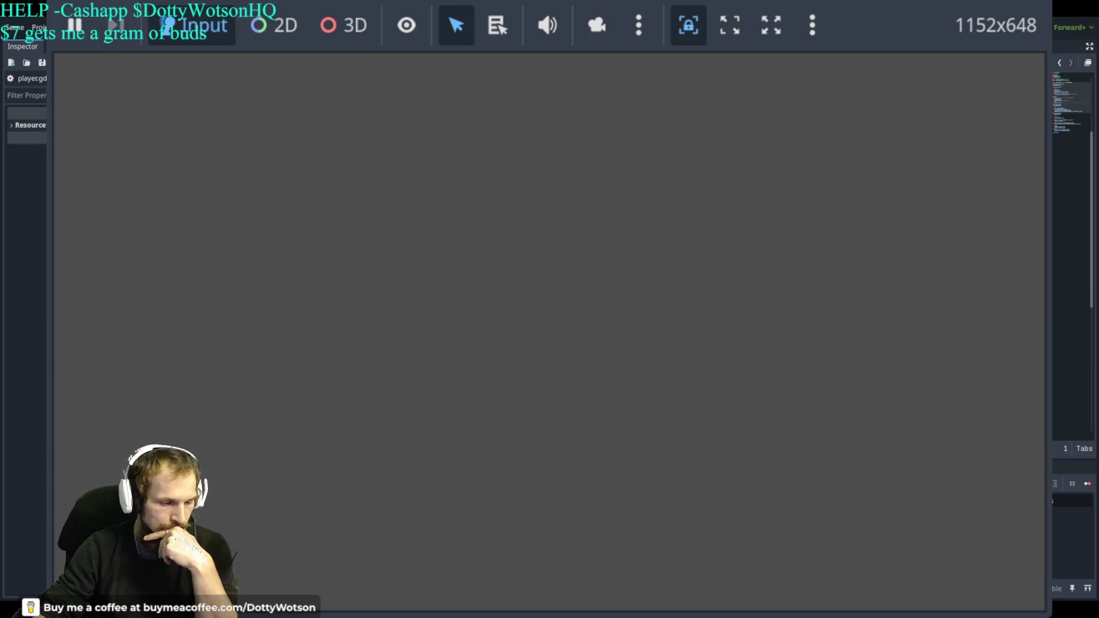
key("F8")
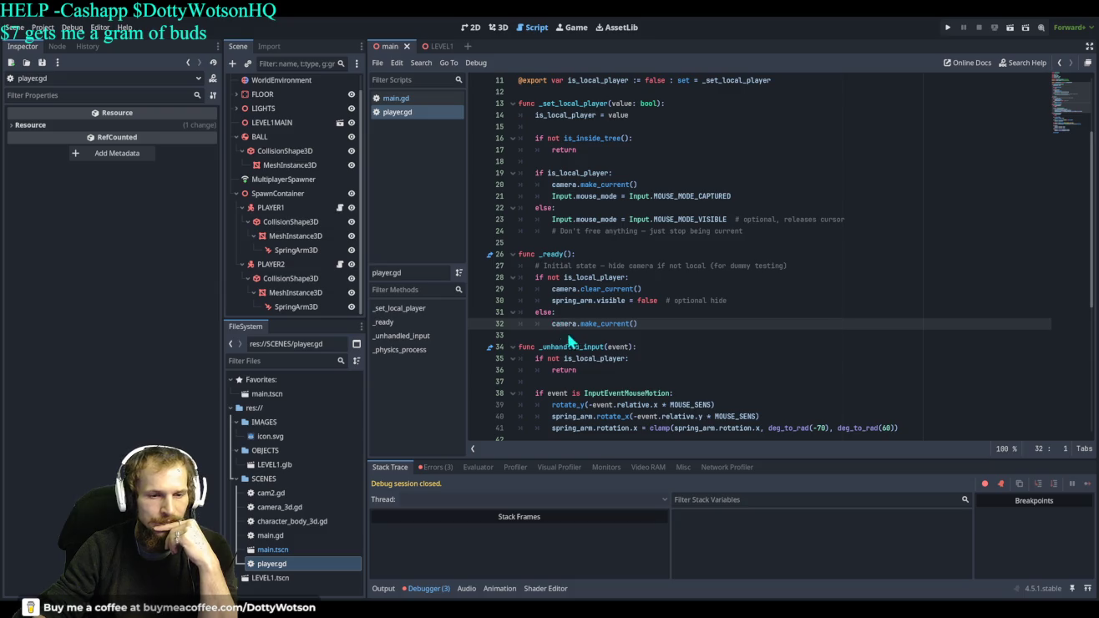
scroll(685, 268, "up", 4)
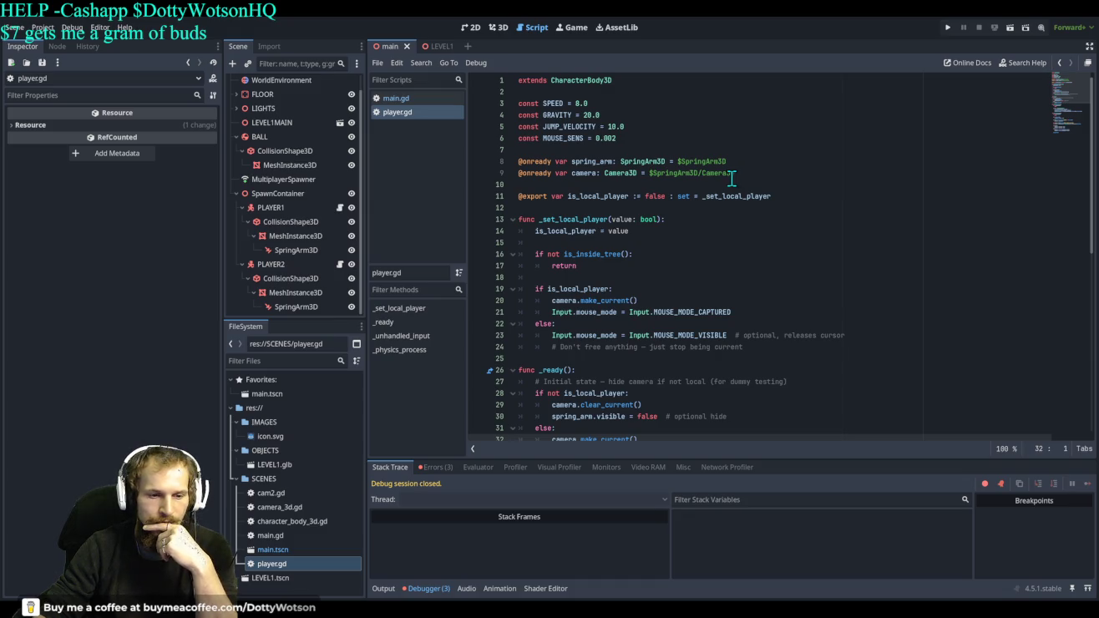
scroll(727, 176, "down", 1)
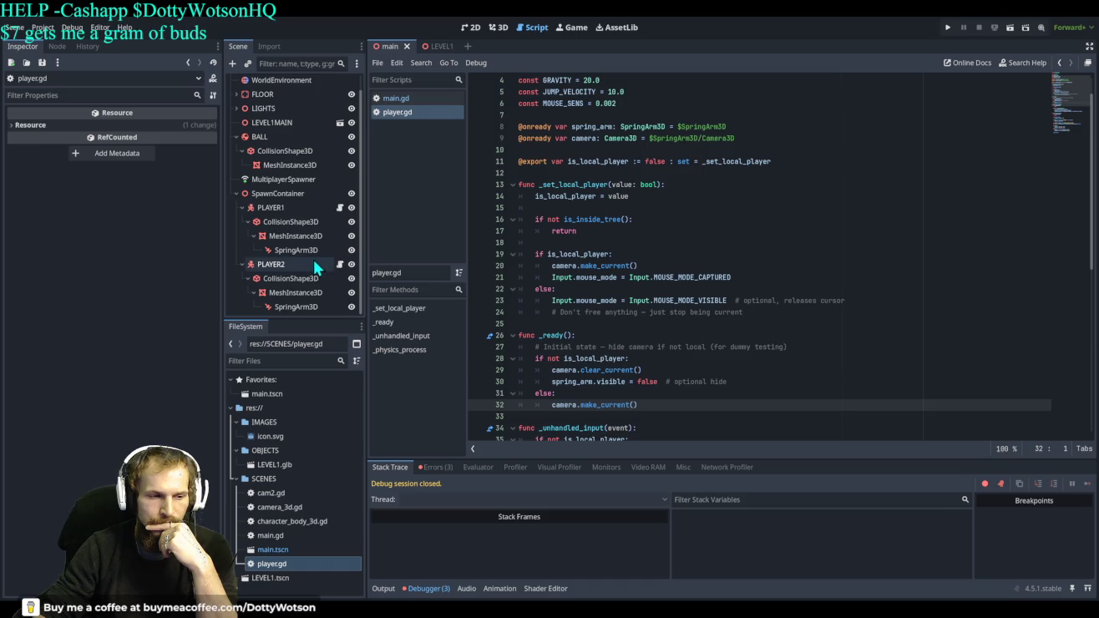
scroll(300, 159, "up", 1)
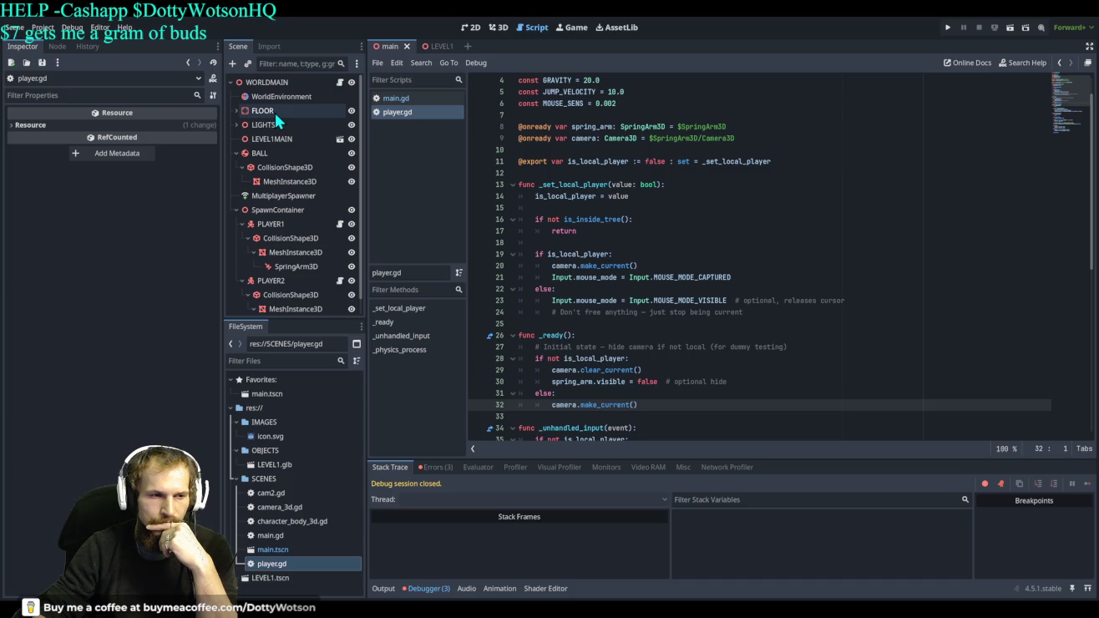
Restore the Camera3D under PLAYER2 with FOV 51, test-run, and view the three errors
left_click(286, 210)
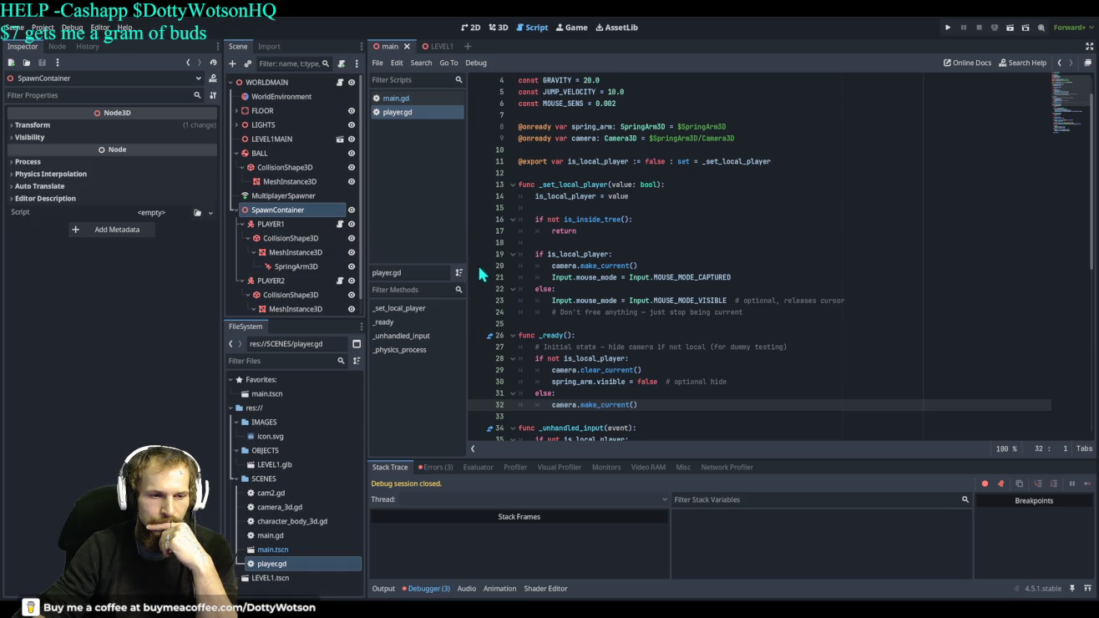
key("ctrl+z")
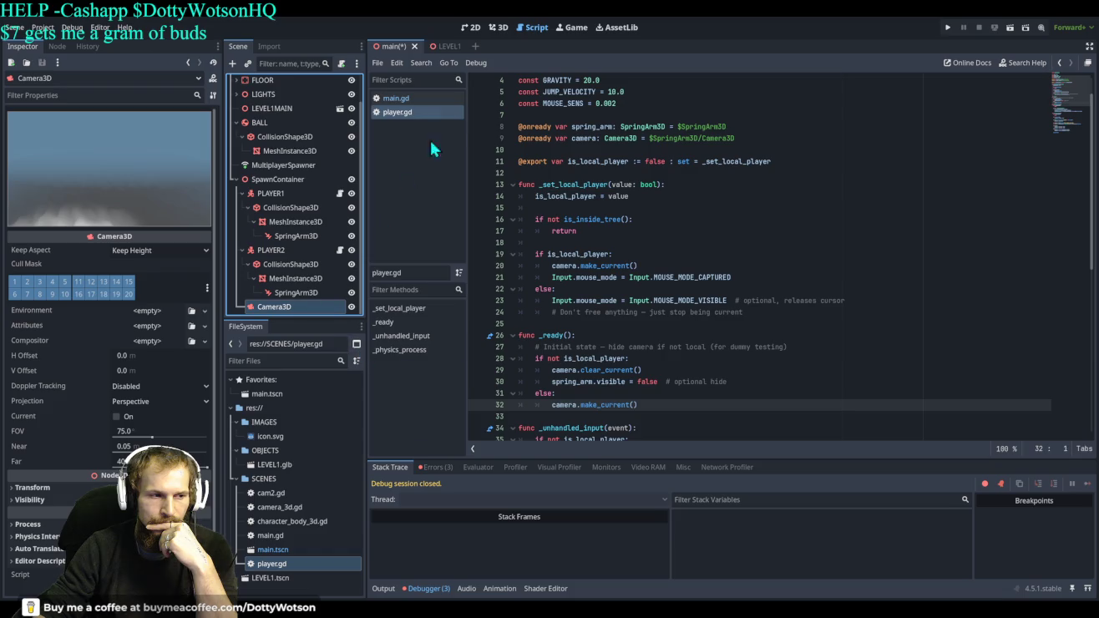
mouse_move(151, 439)
left_mouse_down()
mouse_move(142, 438)
mouse_move(183, 433)
left_mouse_up()
left_click(948, 27)
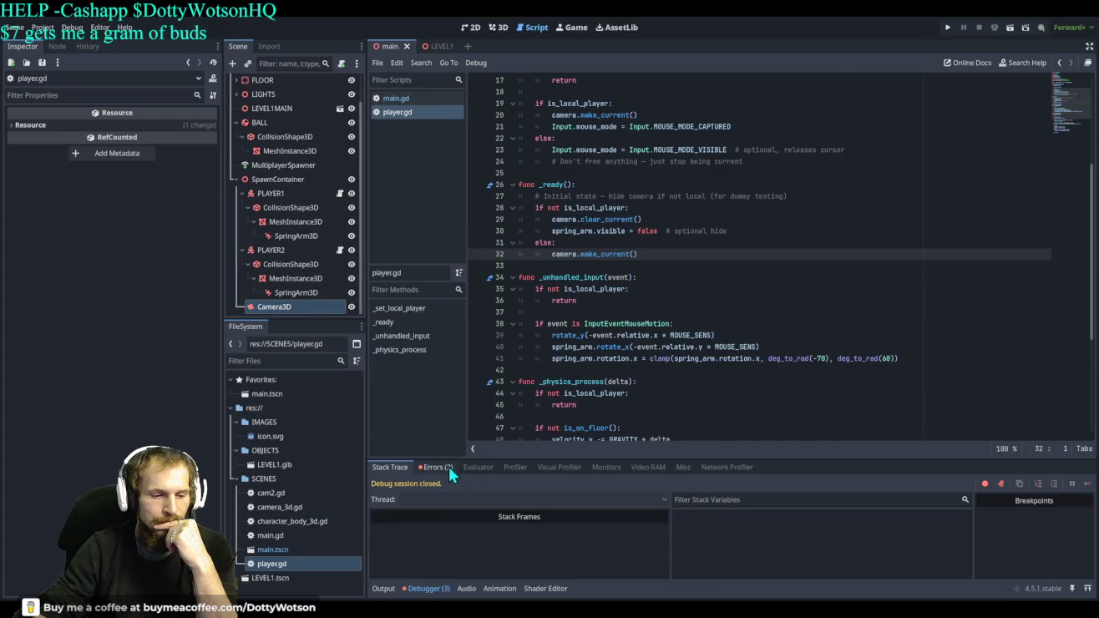
left_click(449, 467)
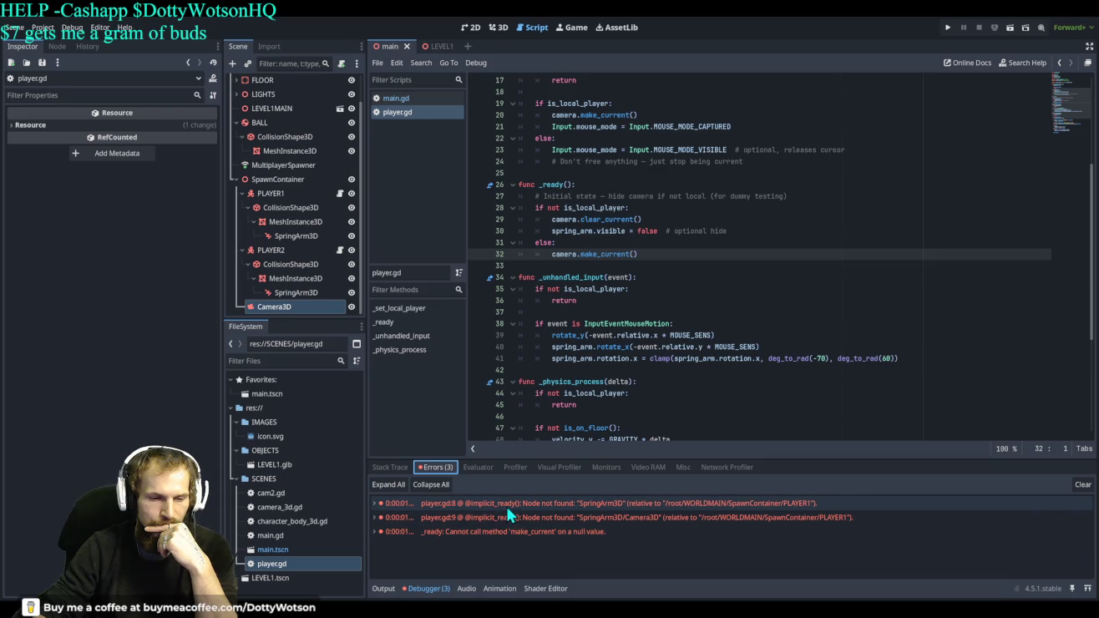
Nest Camera3D inside PLAYER2's SpringArm3D, save the scene, and launch the game
scroll(635, 301, "up", 5)
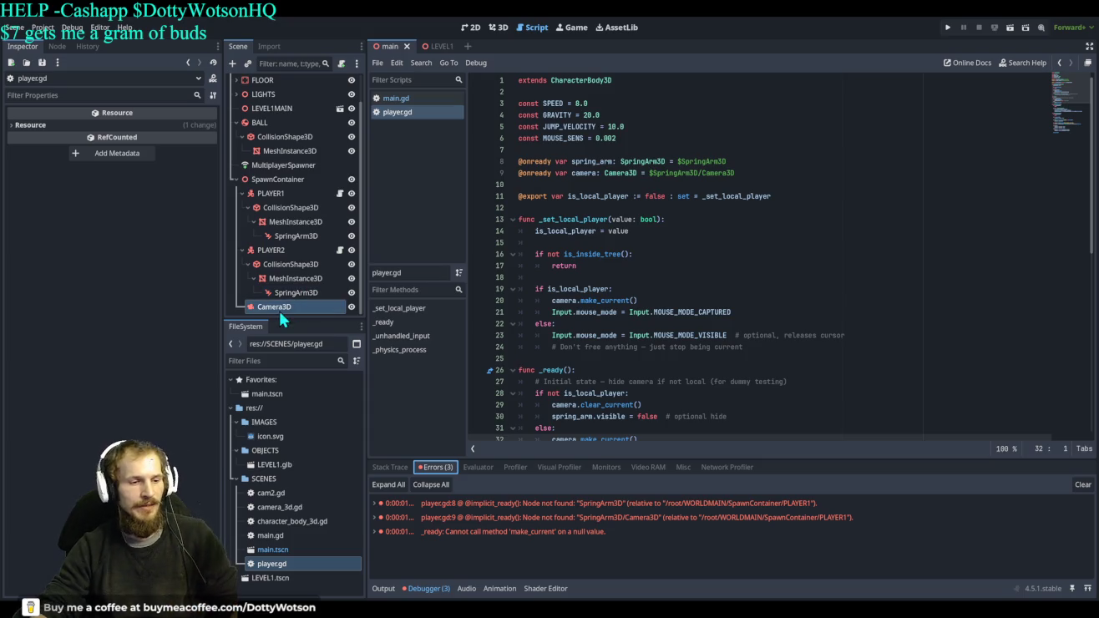
mouse_move(279, 306)
left_mouse_down()
mouse_move(299, 295)
mouse_move(291, 238)
left_mouse_up()
key("ctrl+s")
left_click(948, 27)
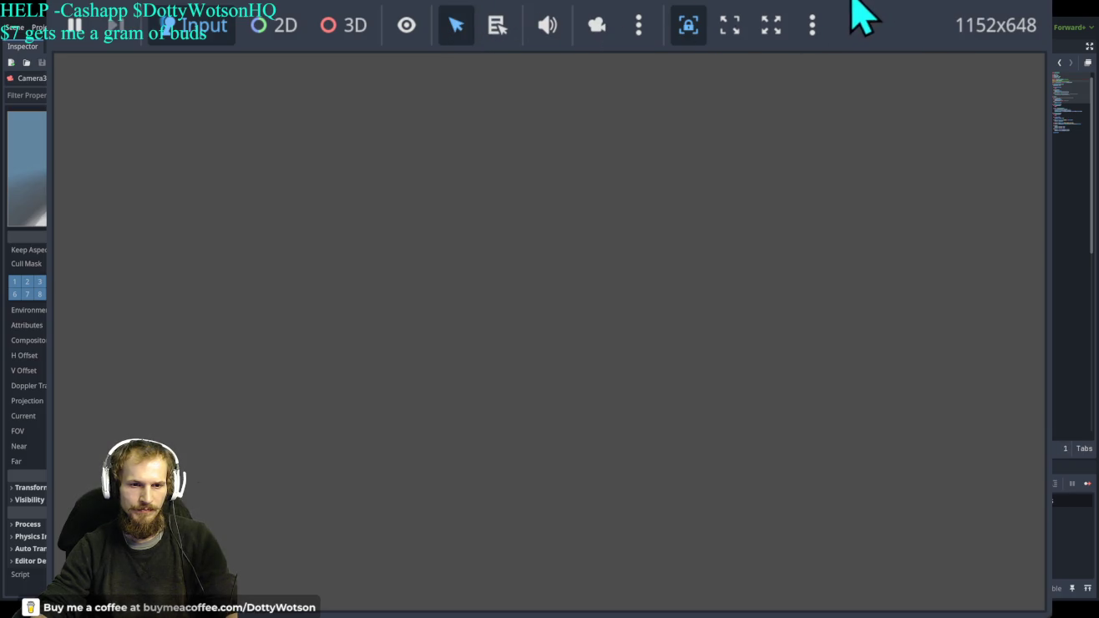
Restart the game twice with F5 while fixing player.gd node paths, then stop it
key("F5")
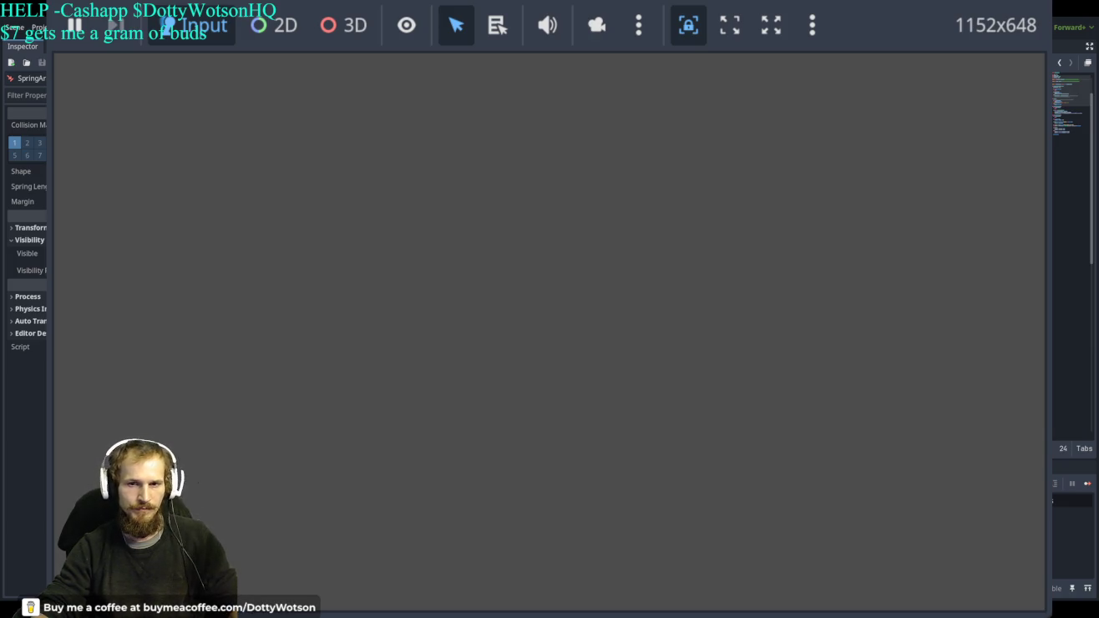
key("F5")
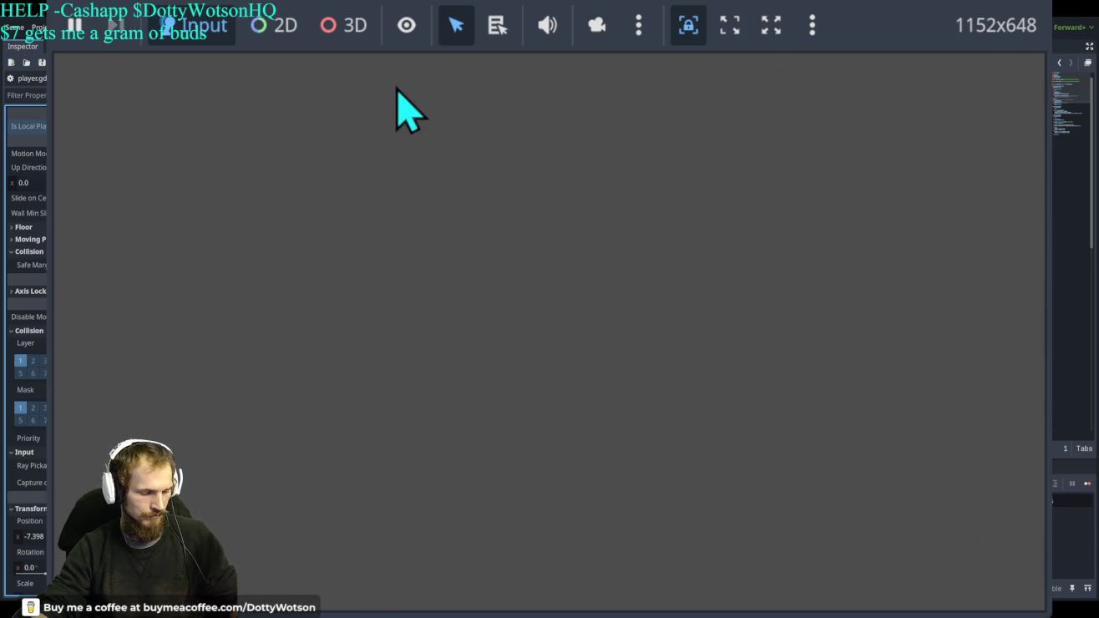
key("F8")
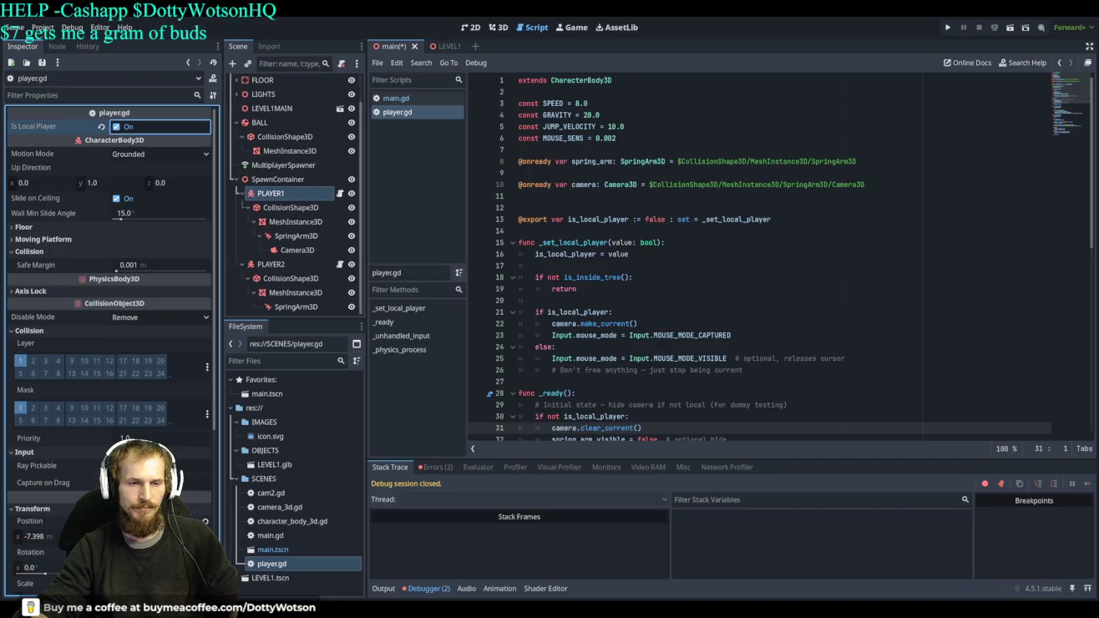
Rerun and stop the game, then view the two missing-Camera3D errors for PLAYER2
left_click(948, 29)
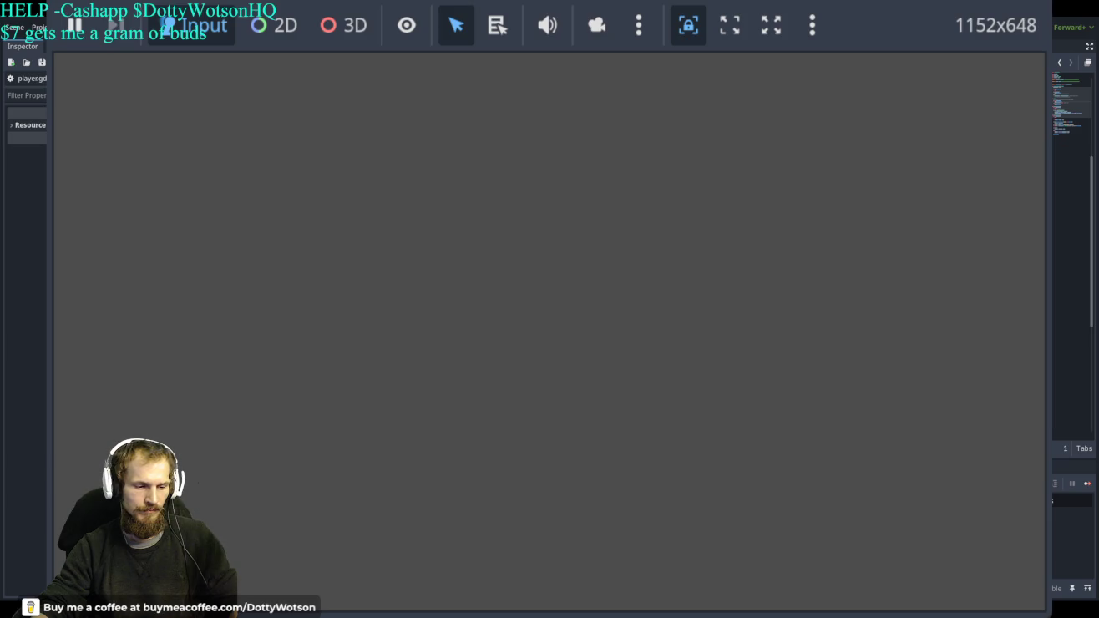
key("F8")
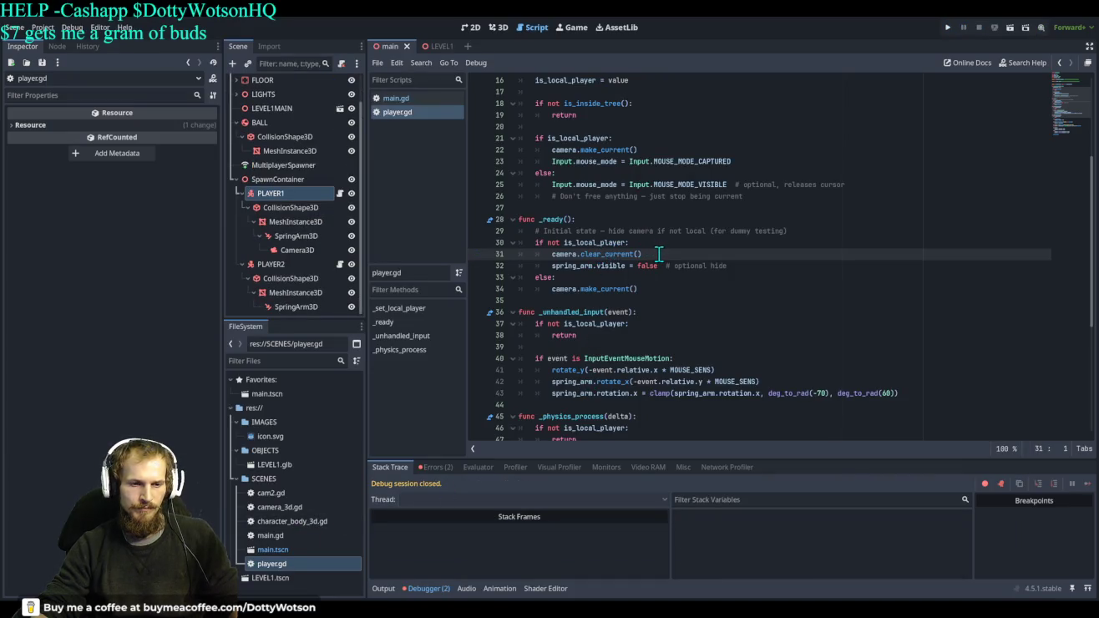
left_click(436, 467)
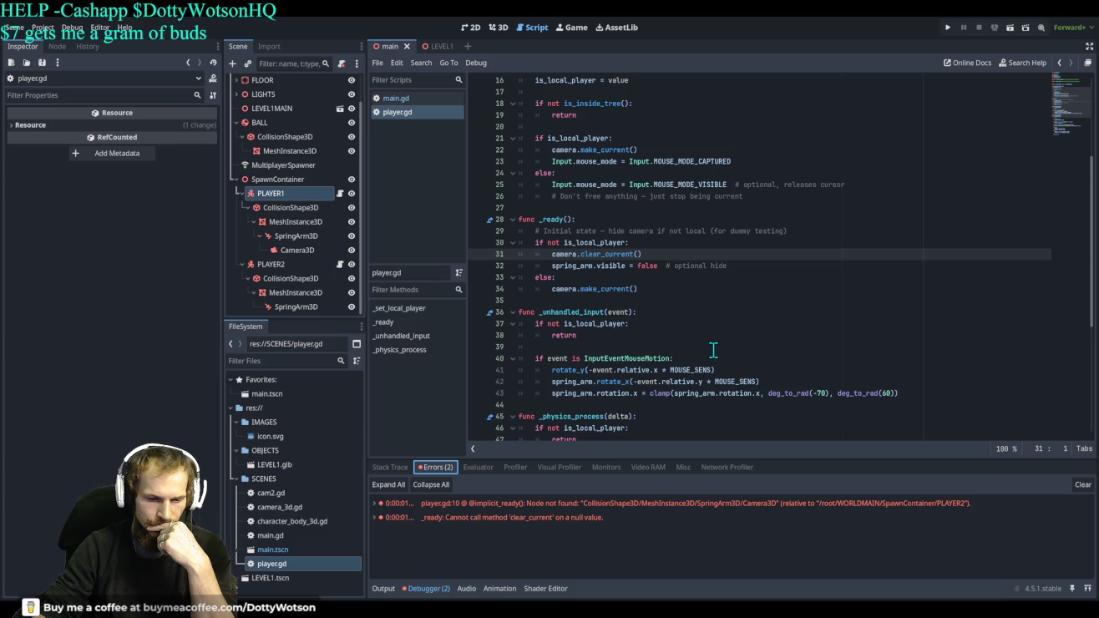
Delete the spring_arm variable in player.gd, keeping the camera's full .../SpringArm3D/Camera3D node path
scroll(714, 349, "up", 5)
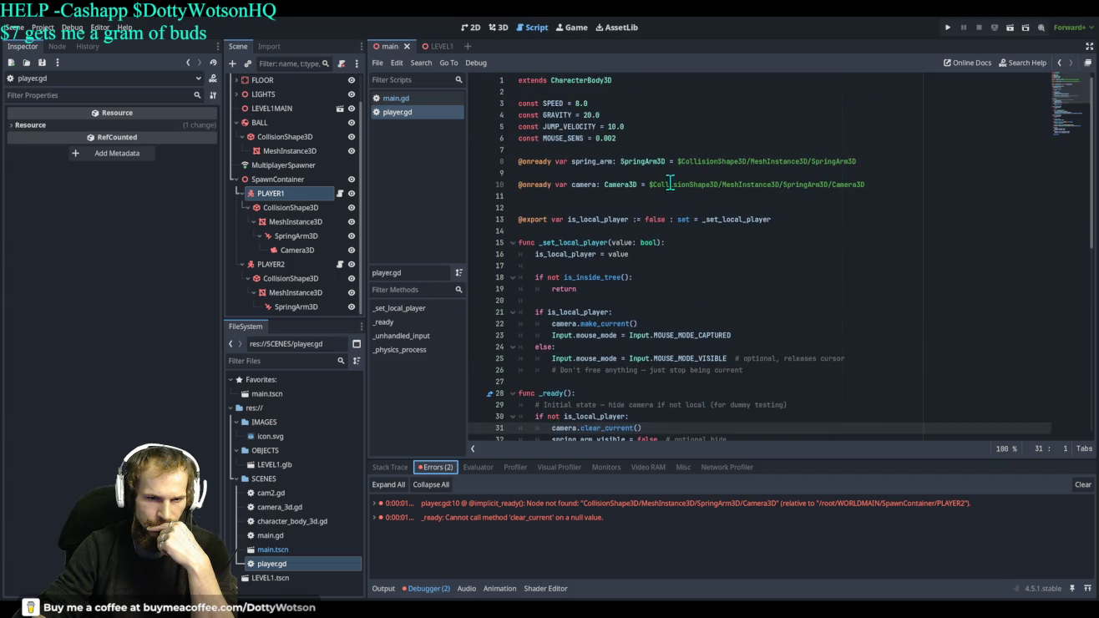
left_click_drag(650, 185, 879, 183)
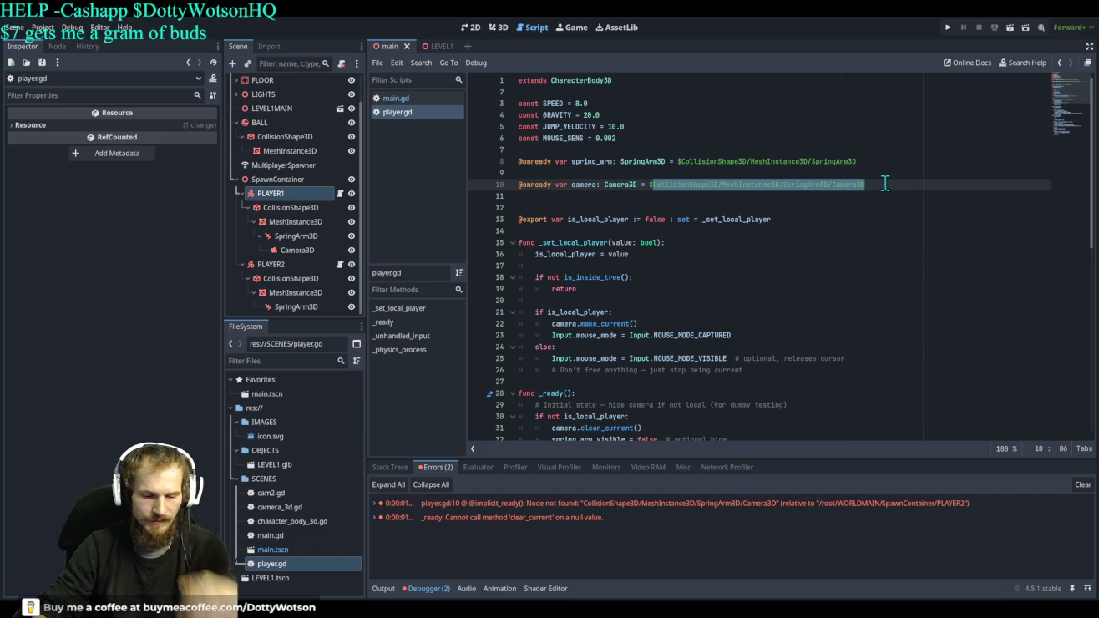
key("BackSpace")
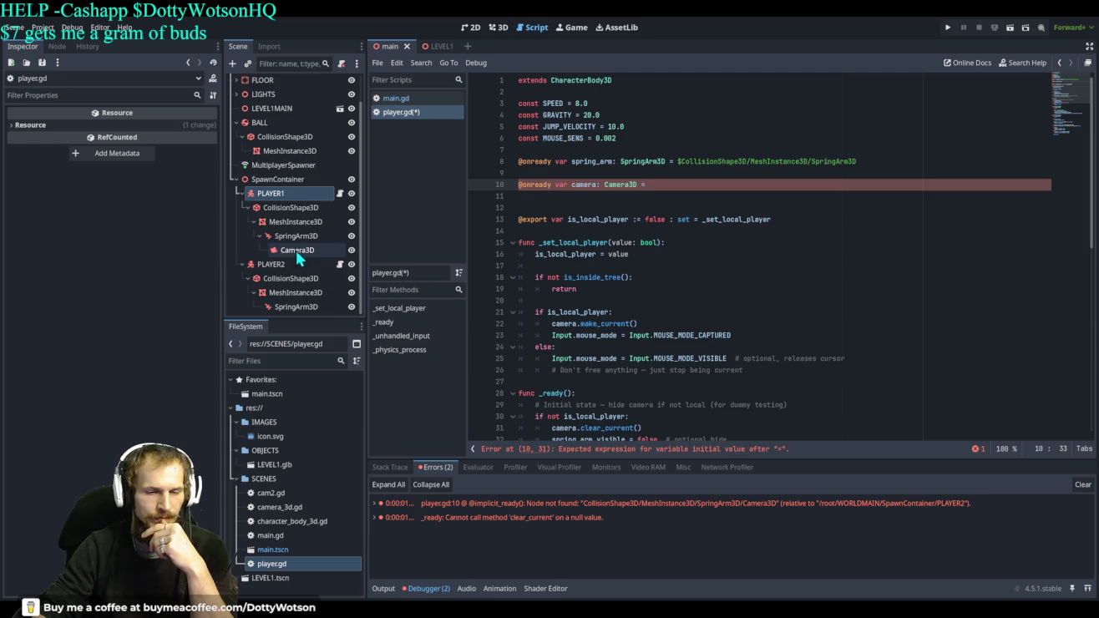
key("ctrl+z")
key("ctrl+z")
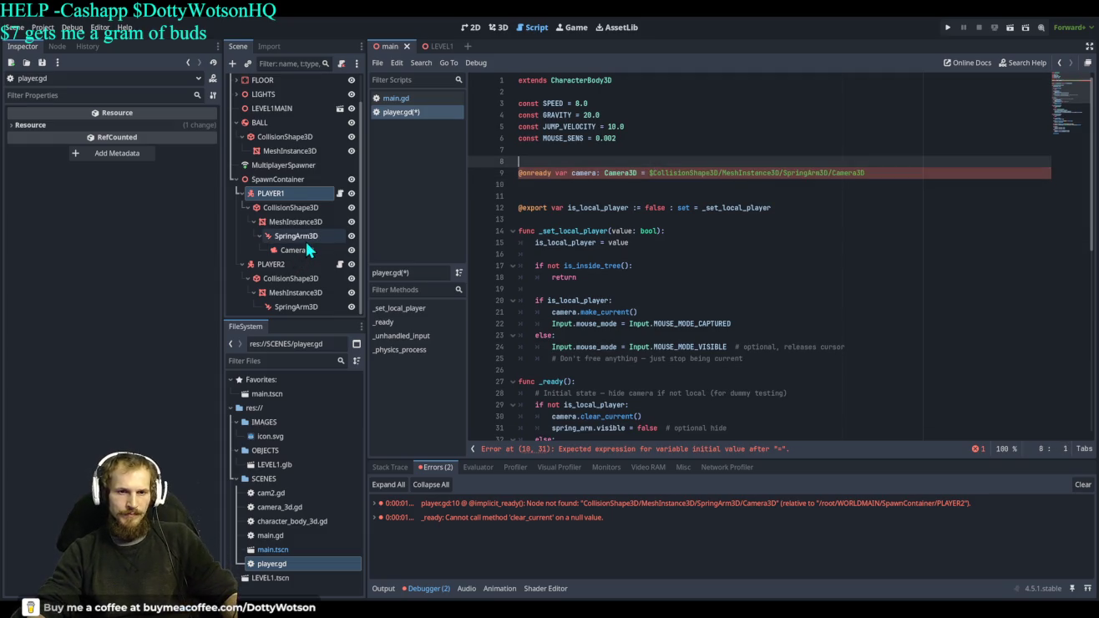